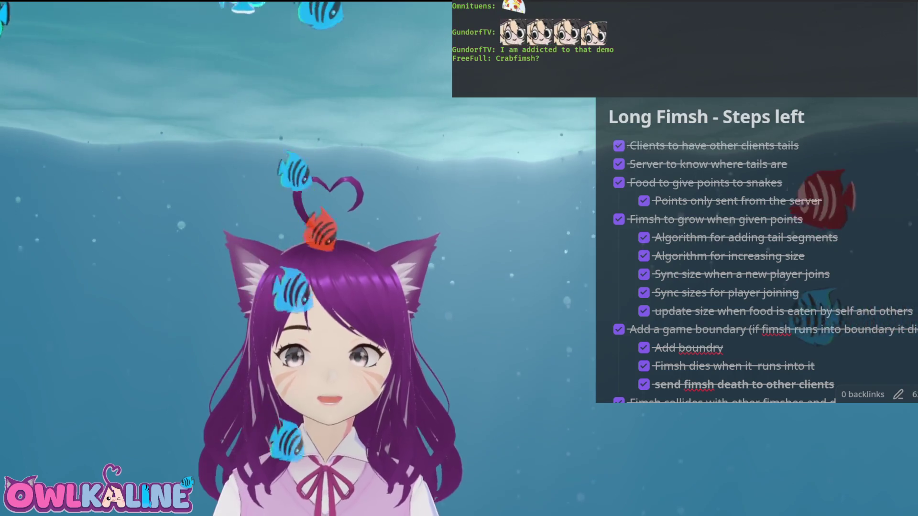
# Scroll the Obsidian checklist down to the 'Settings in game' item
pyautogui.scroll(-10, 775, 193)
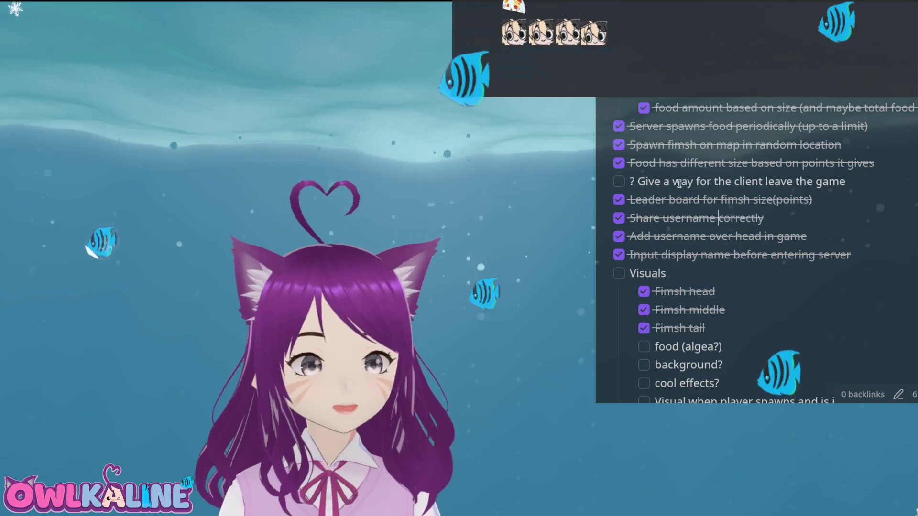
pyautogui.scroll(-8, 750, 231)
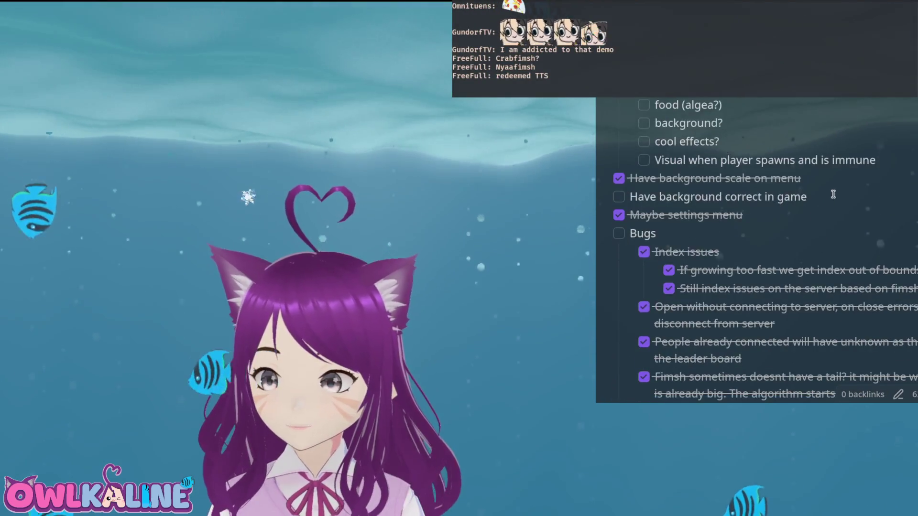
pyautogui.scroll(-8, 833, 195)
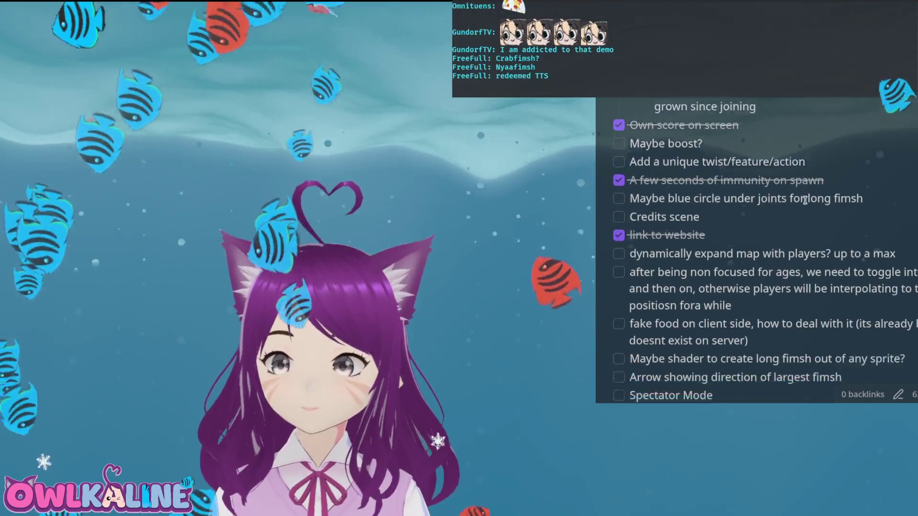
pyautogui.scroll(-2, 806, 200)
pyautogui.scroll(-2, 727, 207)
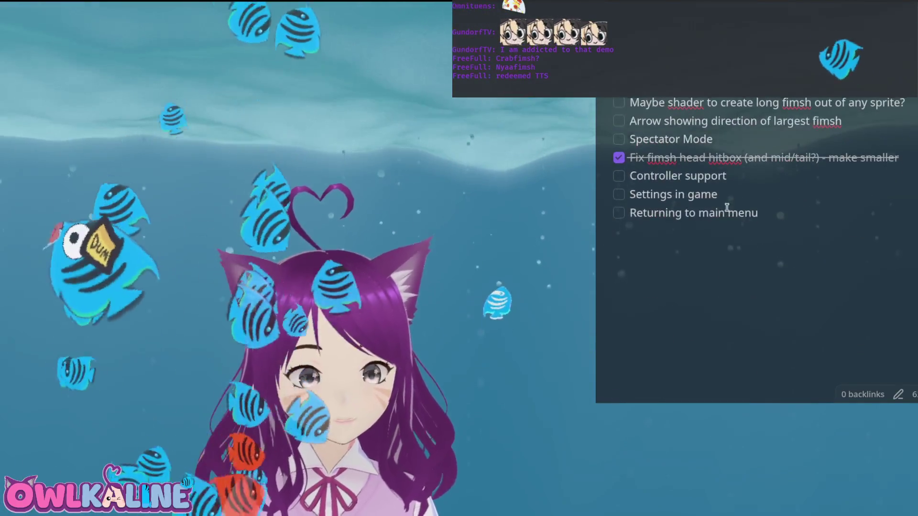
pyautogui.scroll(4, 727, 207)
pyautogui.scroll(-3, 727, 207)
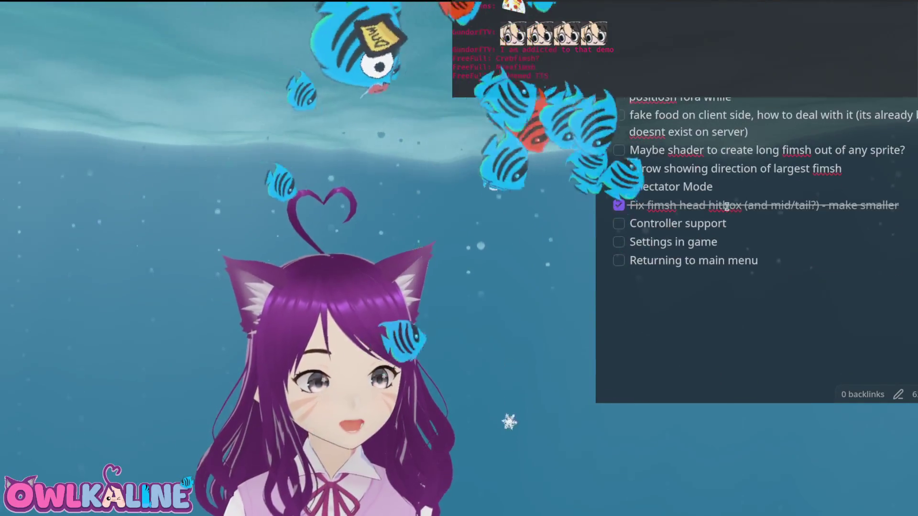
pyautogui.scroll(-1, 713, 217)
pyautogui.scroll(1, 701, 227)
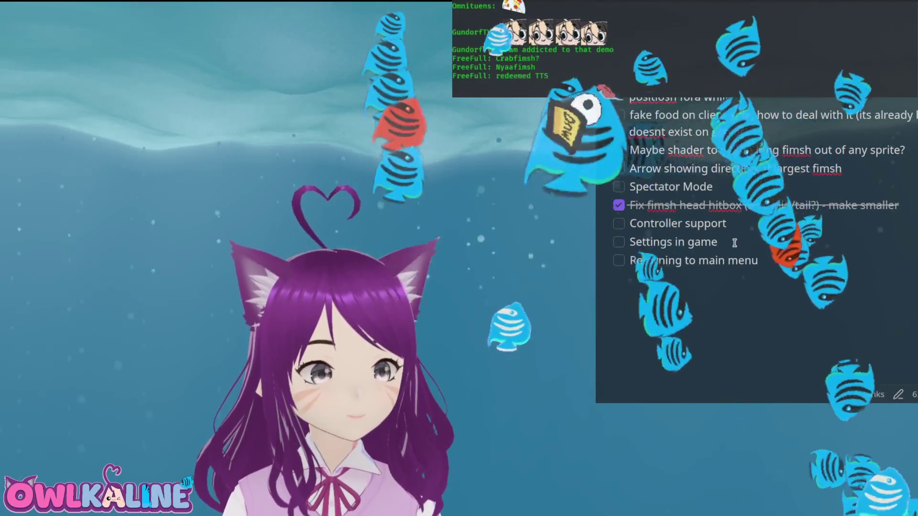
pyautogui.scroll(1, 669, 258)
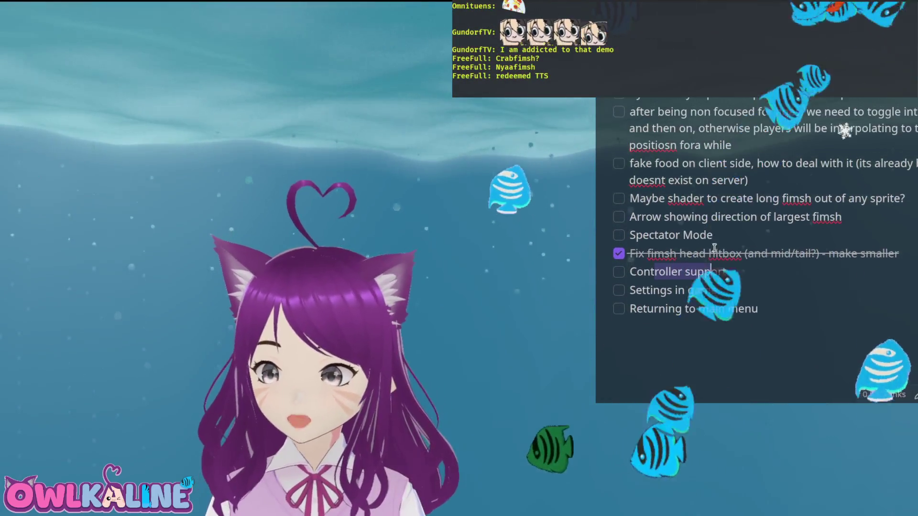
pyautogui.click(663, 271)
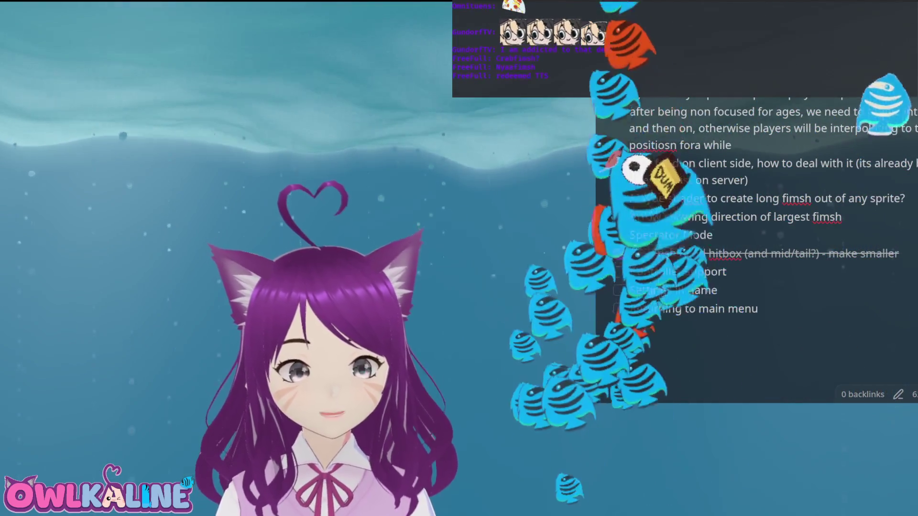
# Tick 'Settings in game' as done on the Long Fimsh steps-left checklist
pyautogui.click(618, 291)
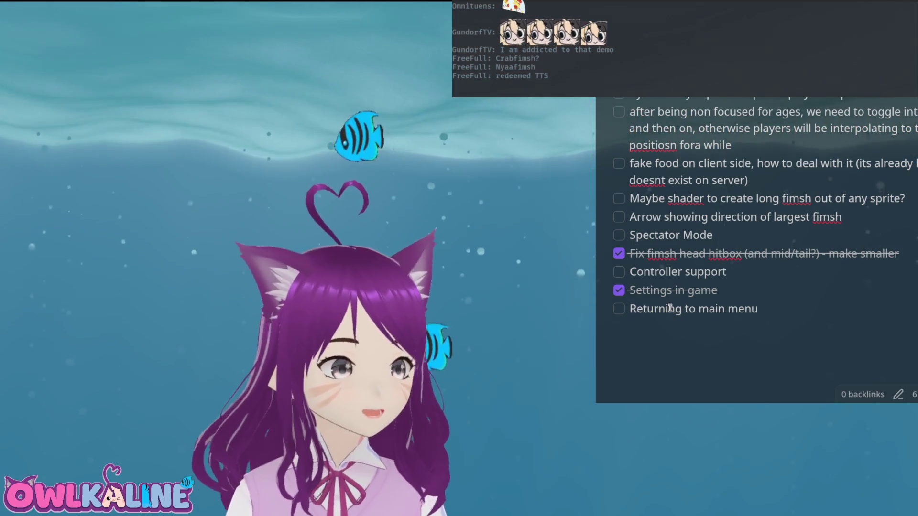
pyautogui.moveTo(724, 309); pyautogui.dragTo(666, 308)
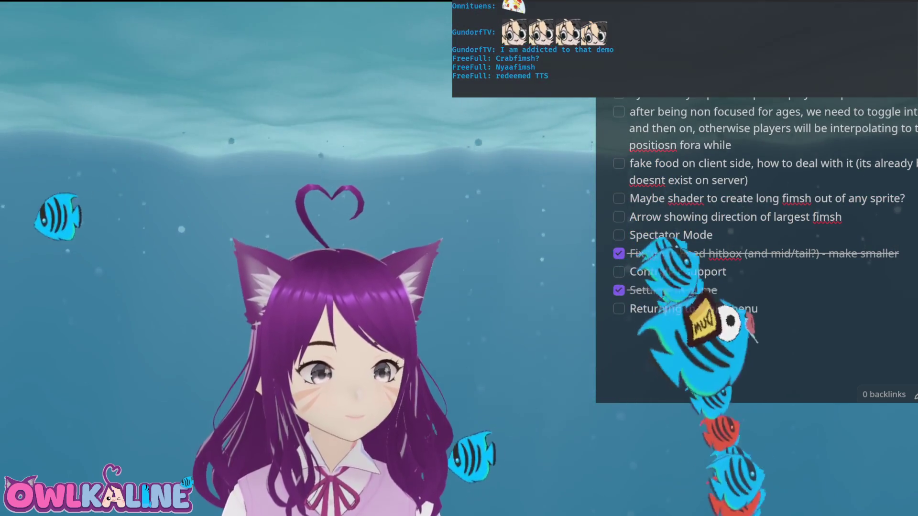
pyautogui.click(665, 267)
pyautogui.scroll(5, 664, 267)
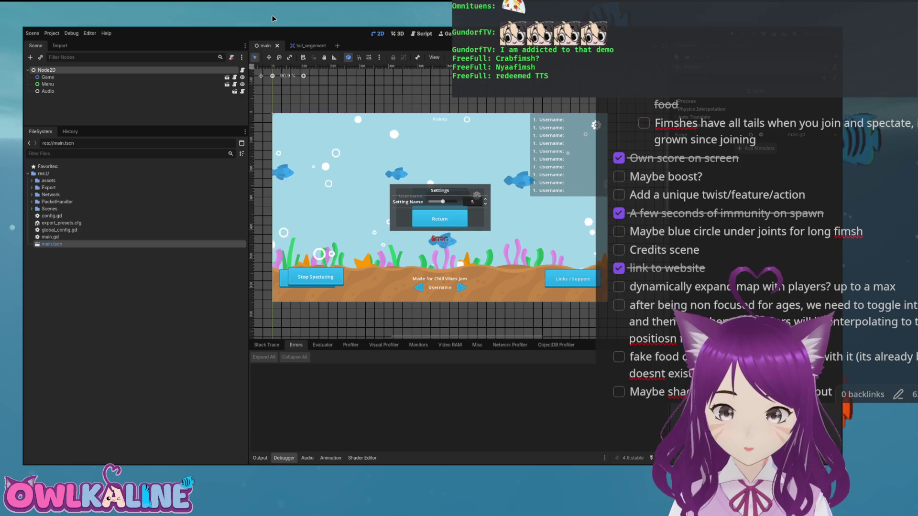
# Test-run the game with F5 to check the settings menu, then stop it with F8
pyautogui.scroll(-5, 712, 324)
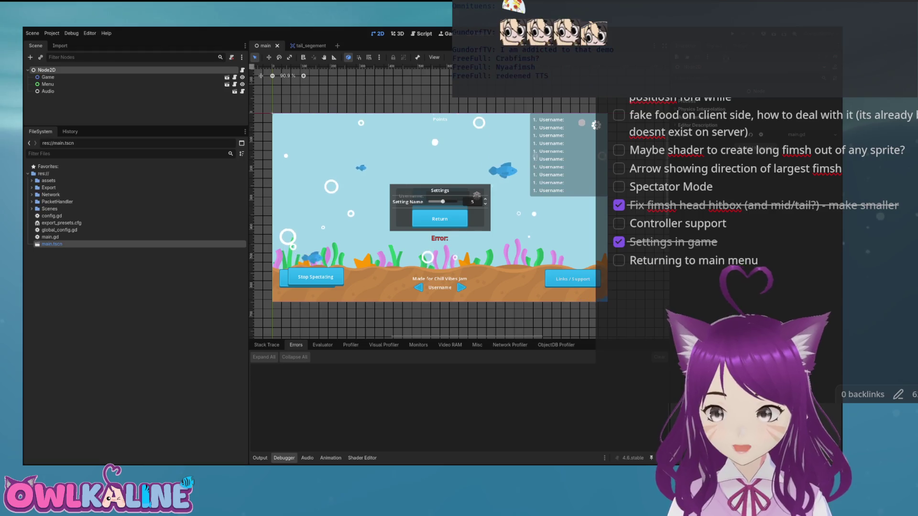
pyautogui.press('F5')
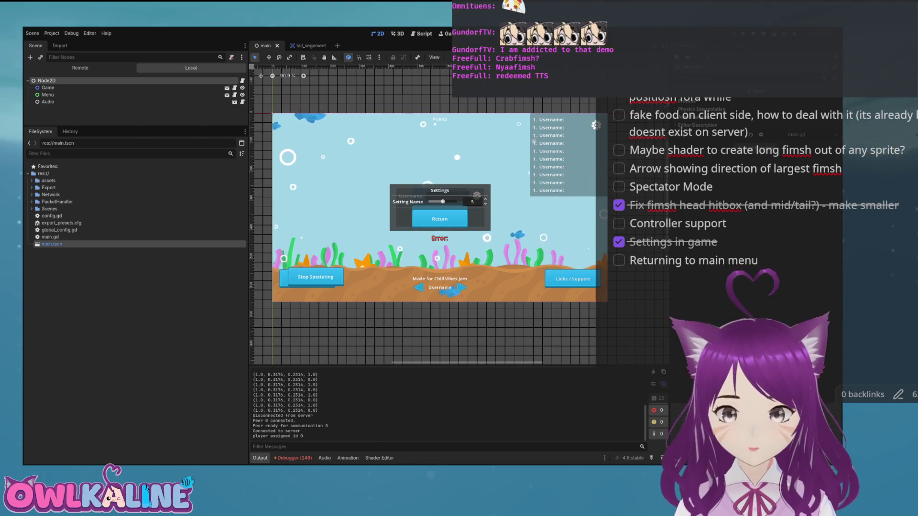
pyautogui.press('F8')
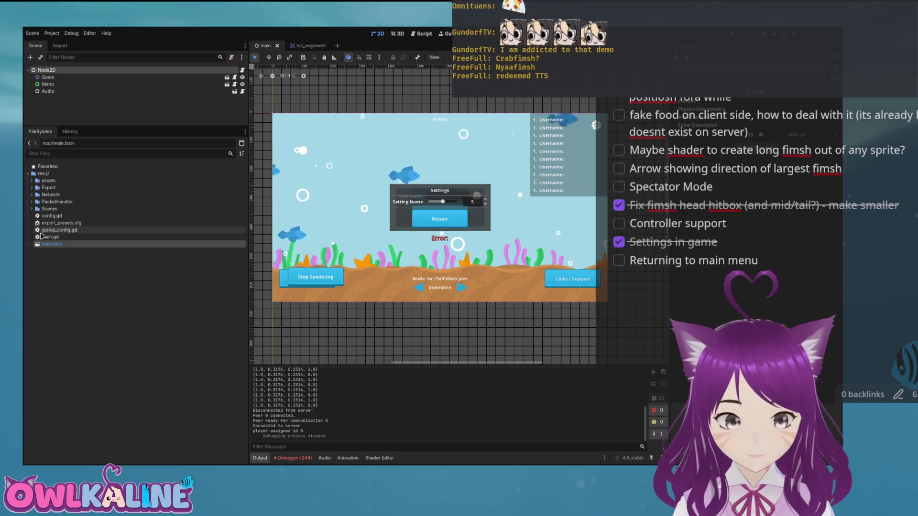
# Expand Scenes > Menu in the FileSystem dock and open settings.tscn
pyautogui.click(31, 209)
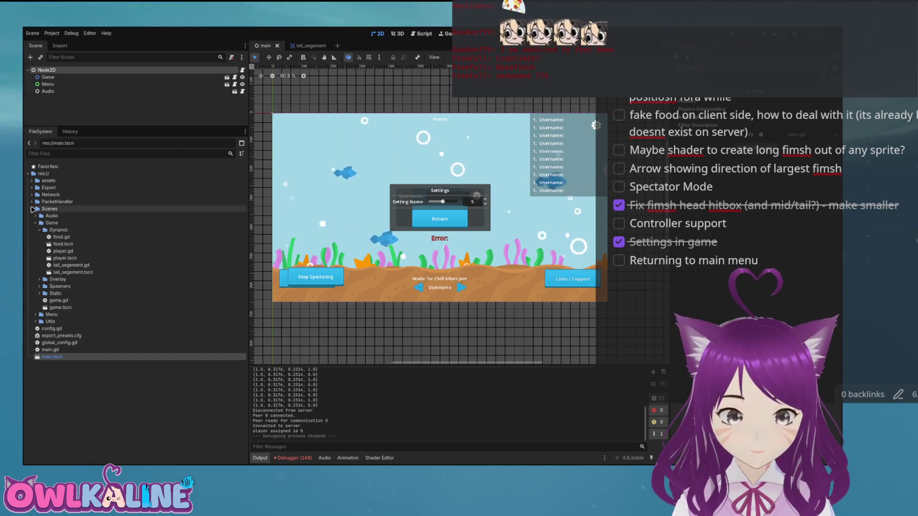
pyautogui.click(35, 223)
pyautogui.click(40, 230)
pyautogui.click(41, 230)
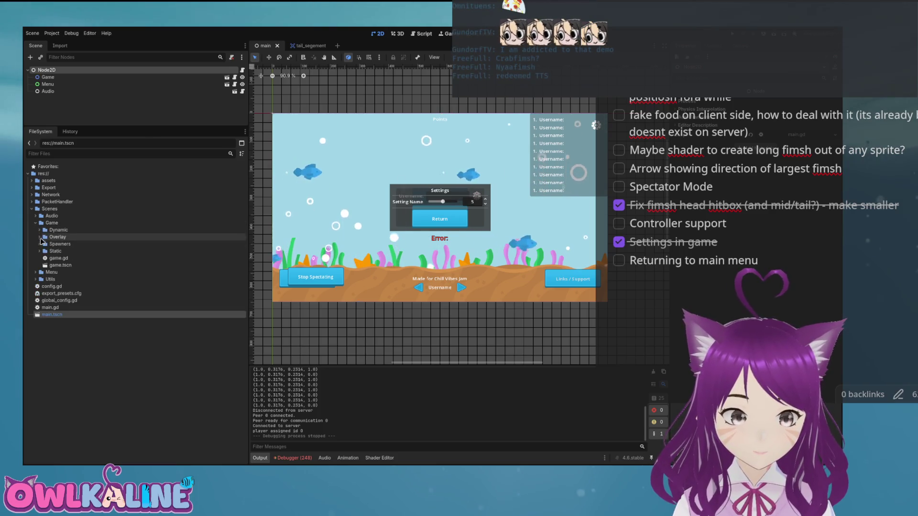
pyautogui.click(41, 237)
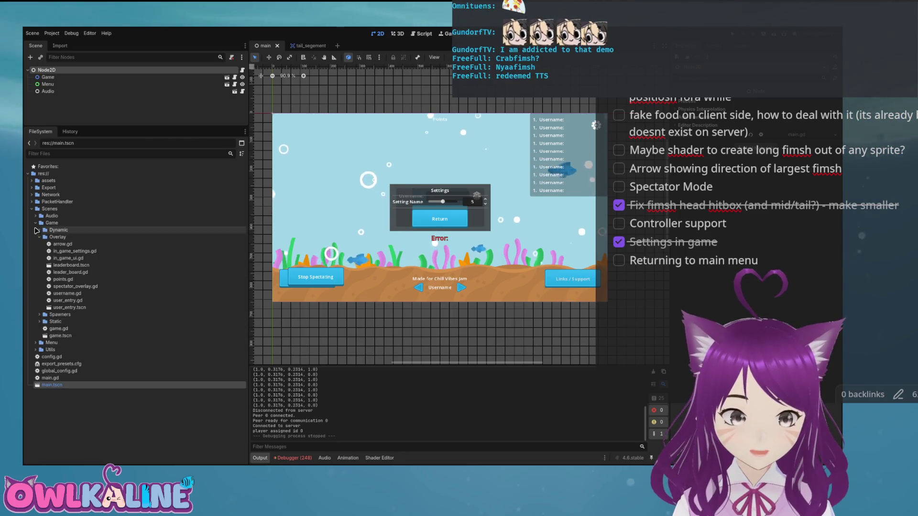
pyautogui.click(35, 222)
pyautogui.click(35, 230)
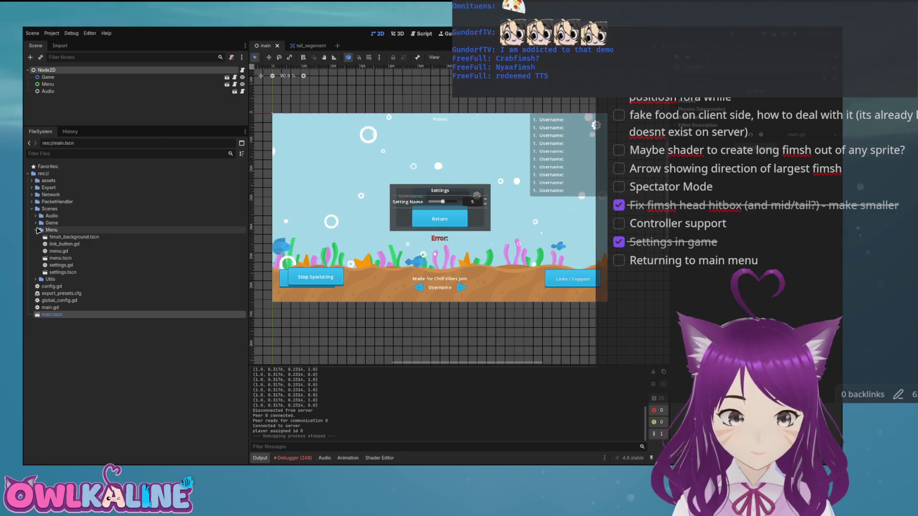
pyautogui.doubleClick(62, 272)
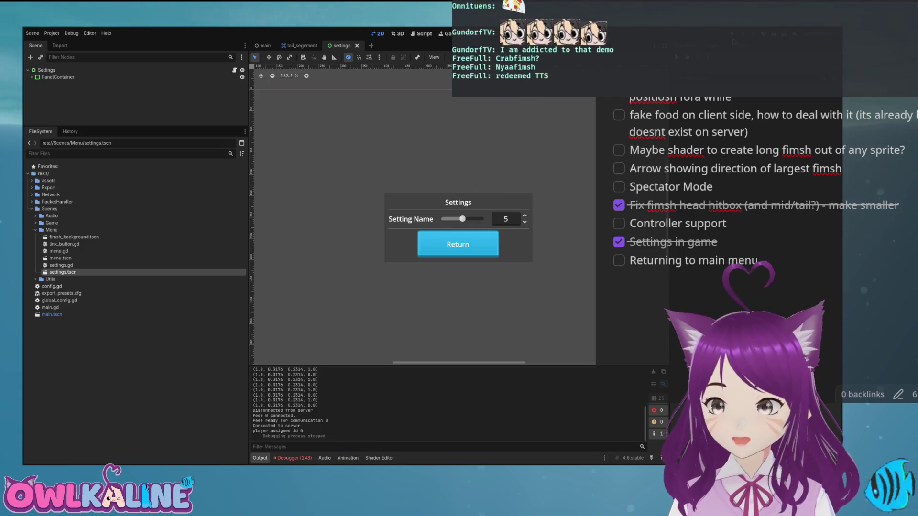
# Run and stop the game again, then open player.tscn from Scenes > Game > Dynamic
pyautogui.press('F5')
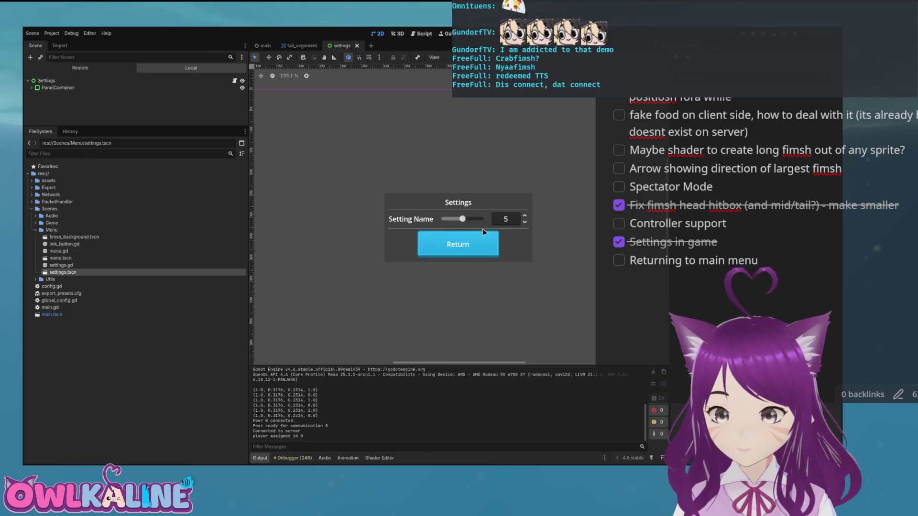
pyautogui.press('F8')
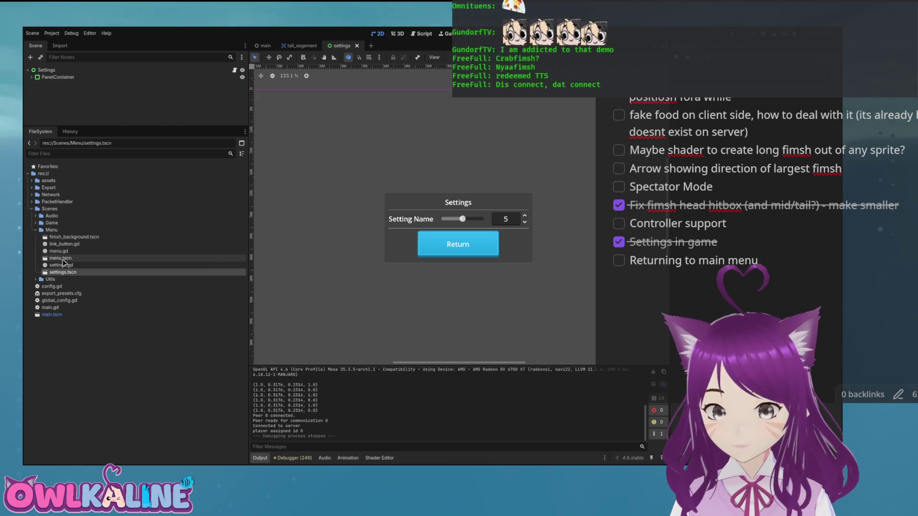
pyautogui.click(35, 230)
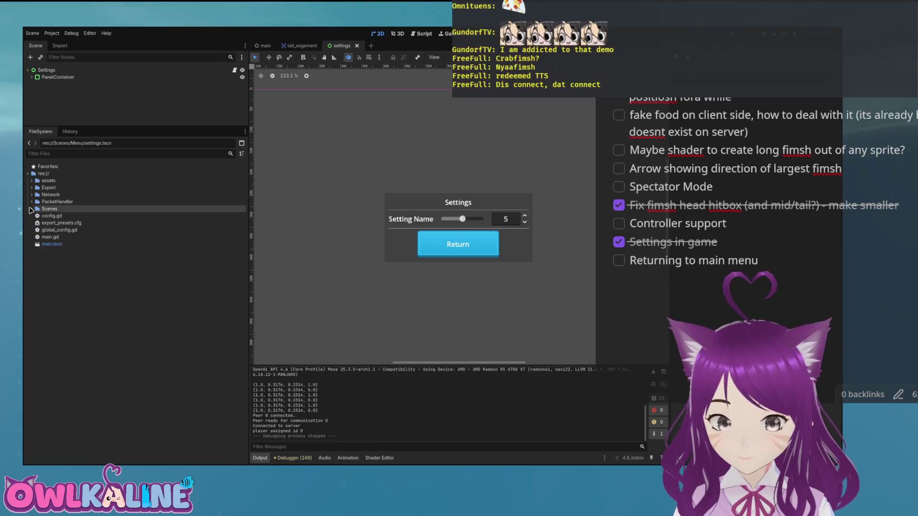
pyautogui.click(35, 223)
pyautogui.click(39, 237)
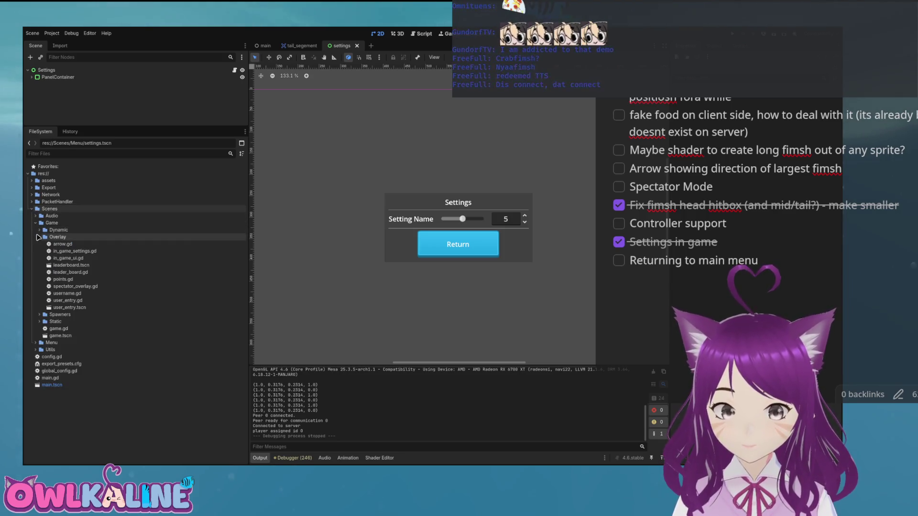
pyautogui.click(38, 237)
pyautogui.click(40, 230)
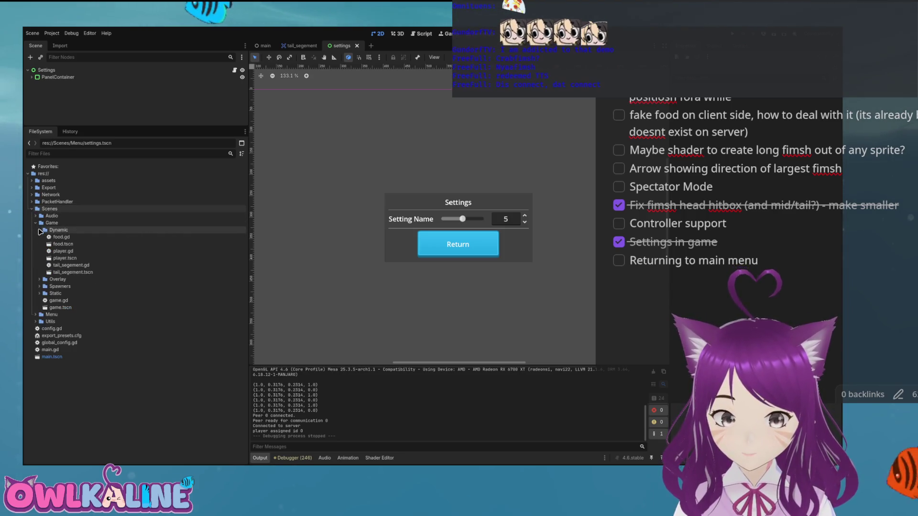
pyautogui.doubleClick(79, 258)
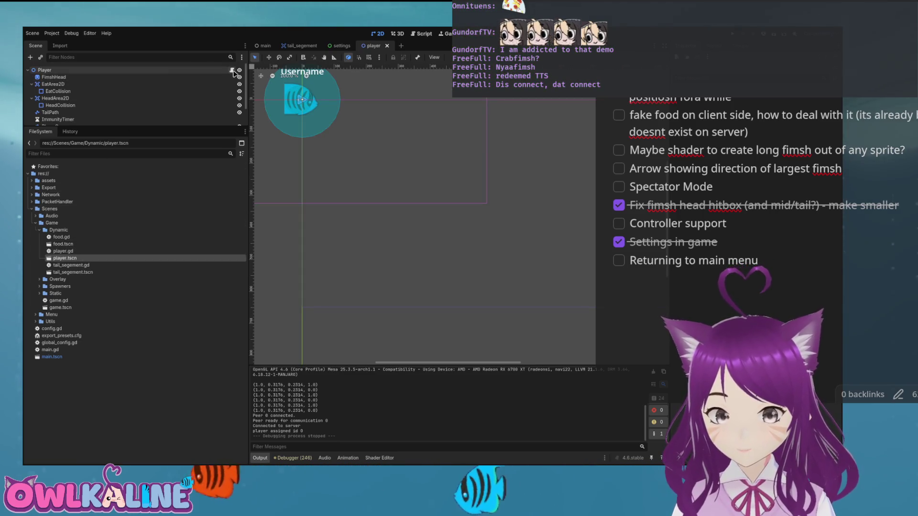
pyautogui.click(232, 70)
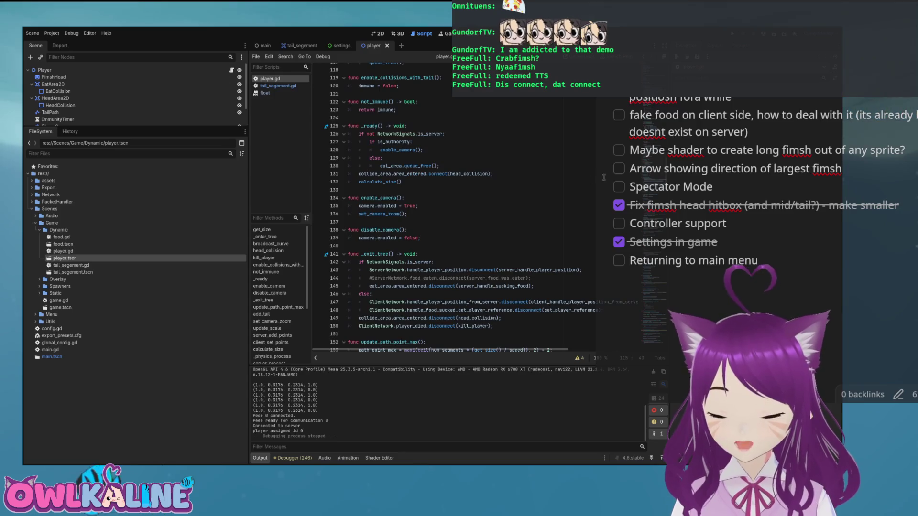
pyautogui.scroll(-8, 604, 178)
pyautogui.scroll(-13, 656, 233)
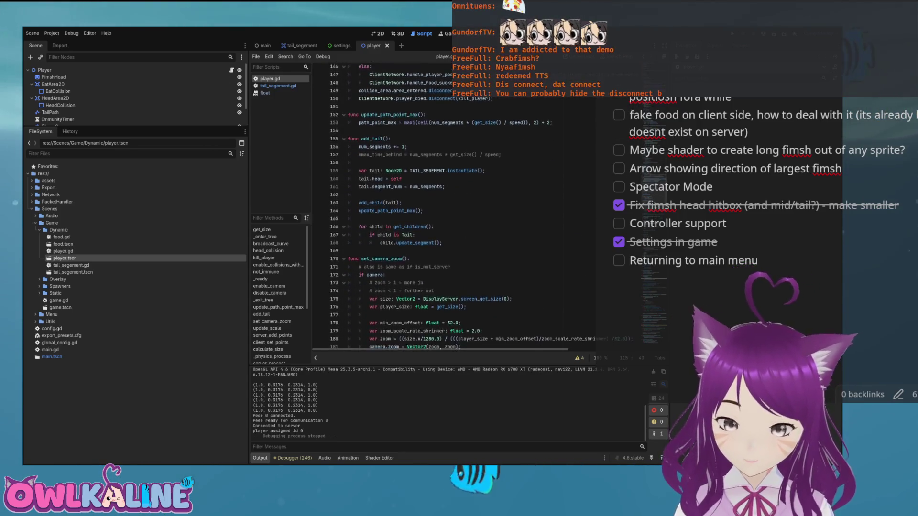
pyautogui.scroll(-6, 656, 233)
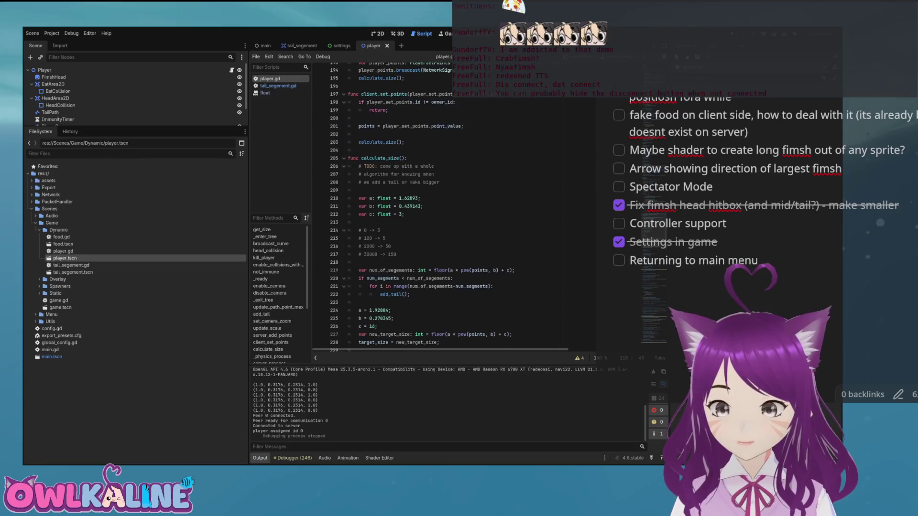
pyautogui.scroll(-10, 650, 246)
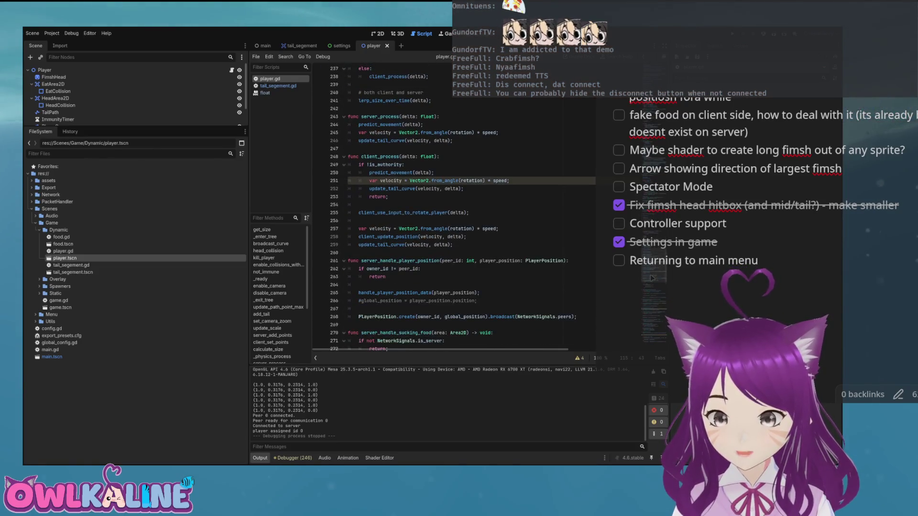
pyautogui.scroll(-3, 648, 272)
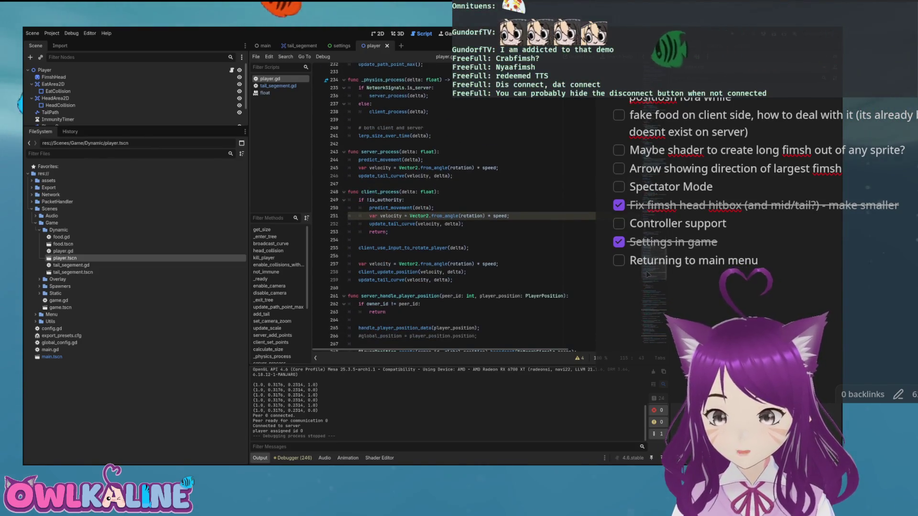
pyautogui.scroll(-1, 649, 278)
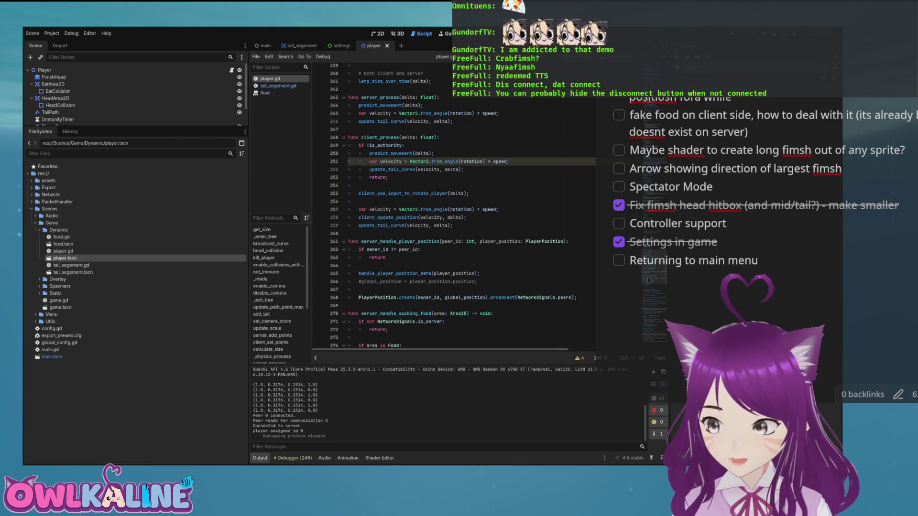
pyautogui.scroll(-2, 648, 281)
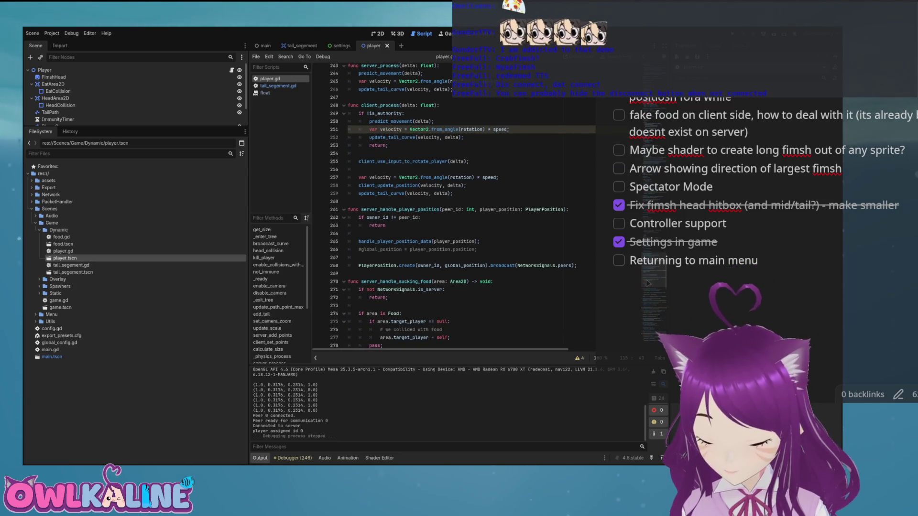
pyautogui.scroll(-1, 649, 284)
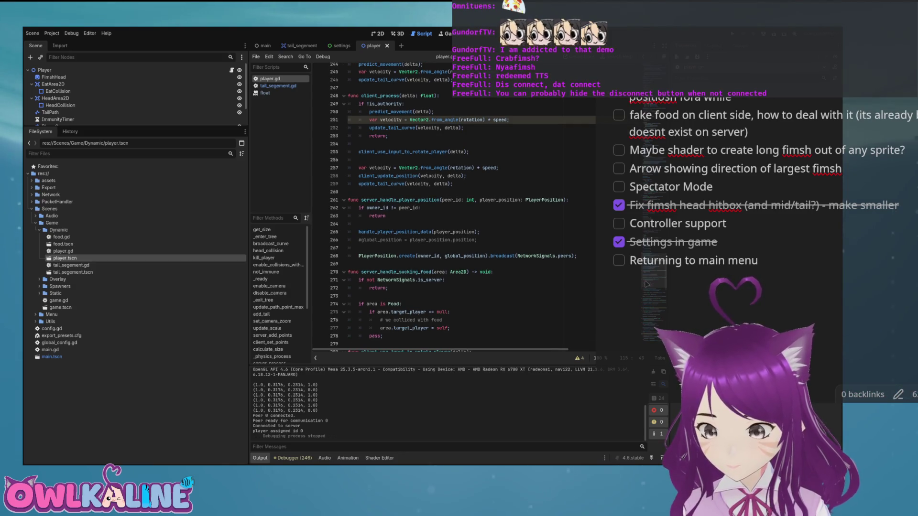
pyautogui.scroll(-3, 647, 284)
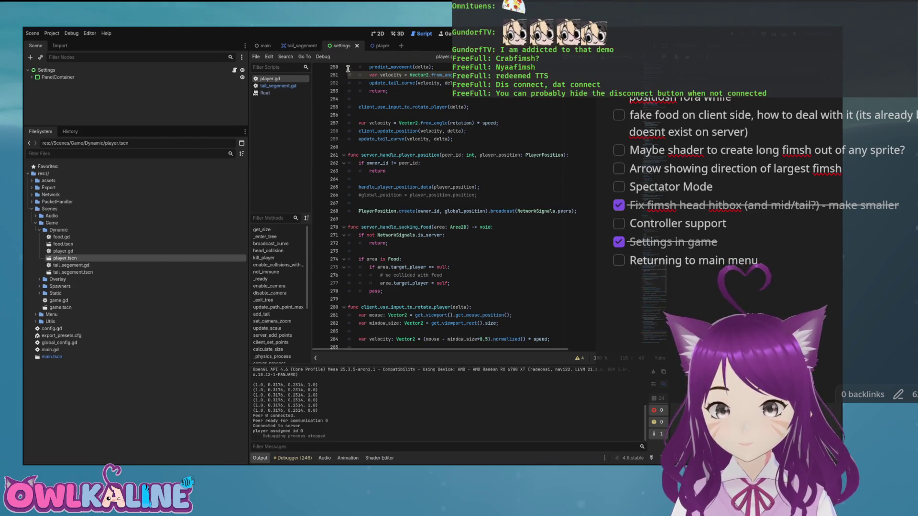
# Switch to the settings.tscn tab showing the Settings panel with its slider and Return button
pyautogui.click(341, 46)
pyautogui.scroll(-2, 406, 224)
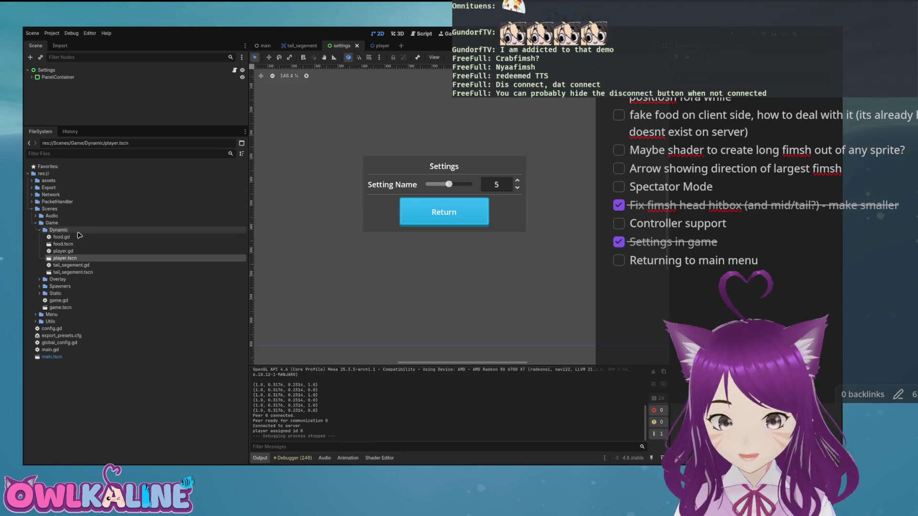
pyautogui.click(58, 230)
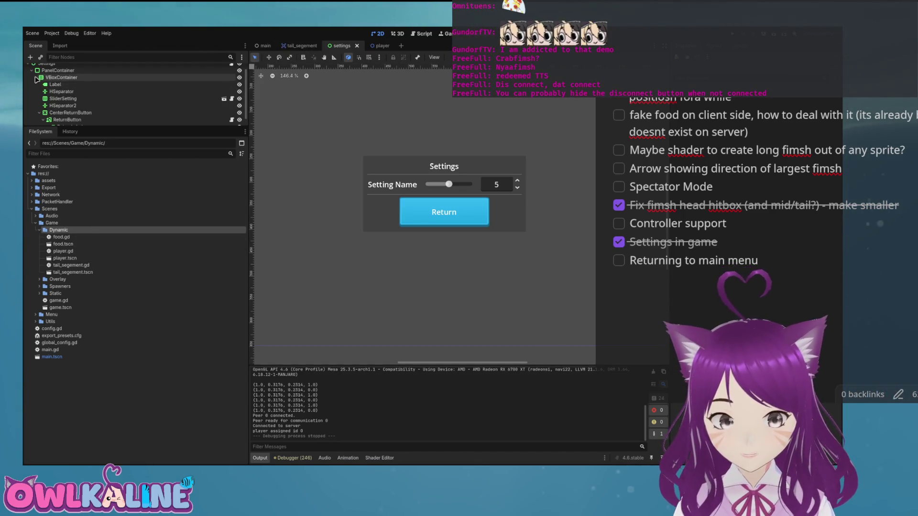
# Add a new Button node to the menu's VBoxContainer
pyautogui.click(67, 118)
pyautogui.click(67, 112)
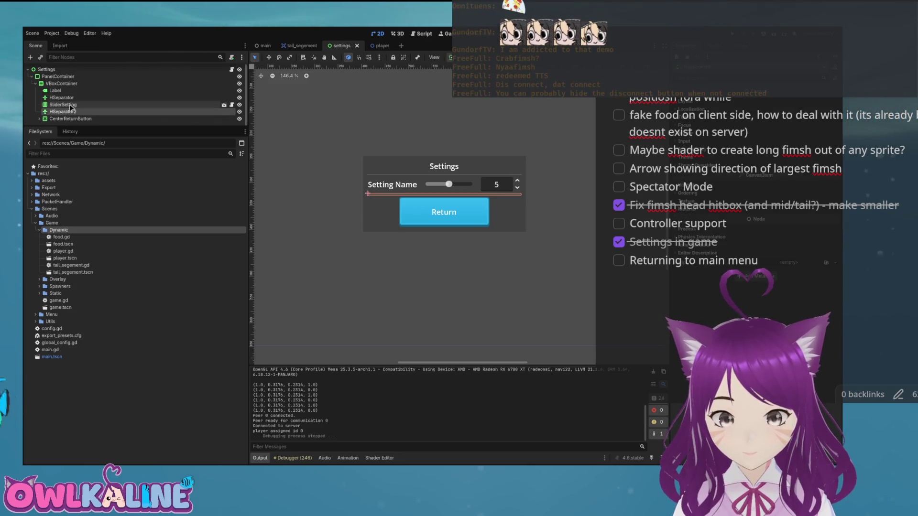
pyautogui.click(67, 104)
pyautogui.click(41, 84)
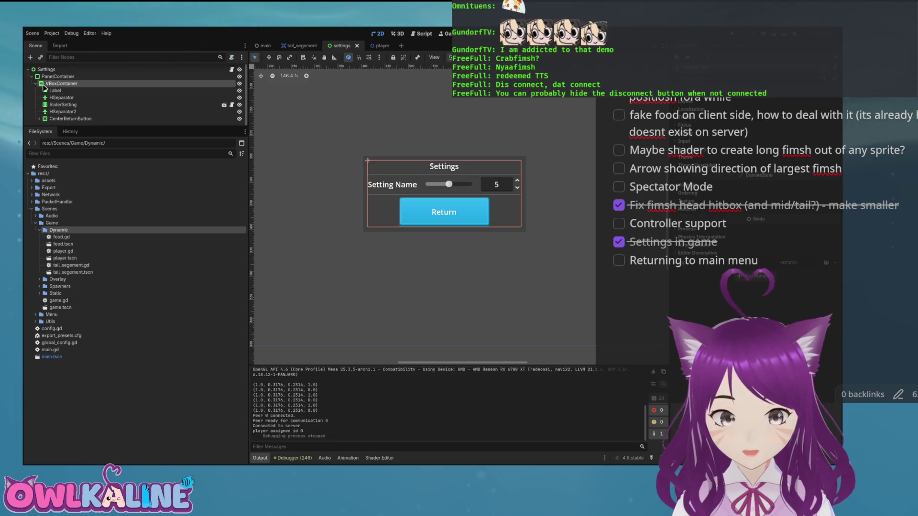
pyautogui.click(36, 85)
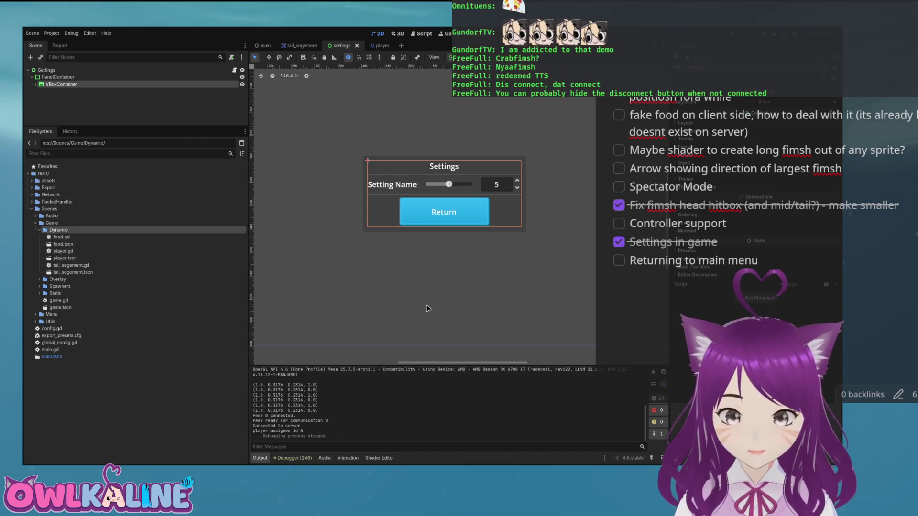
pyautogui.hotkey('ctrl', 'a')
pyautogui.press('Return')
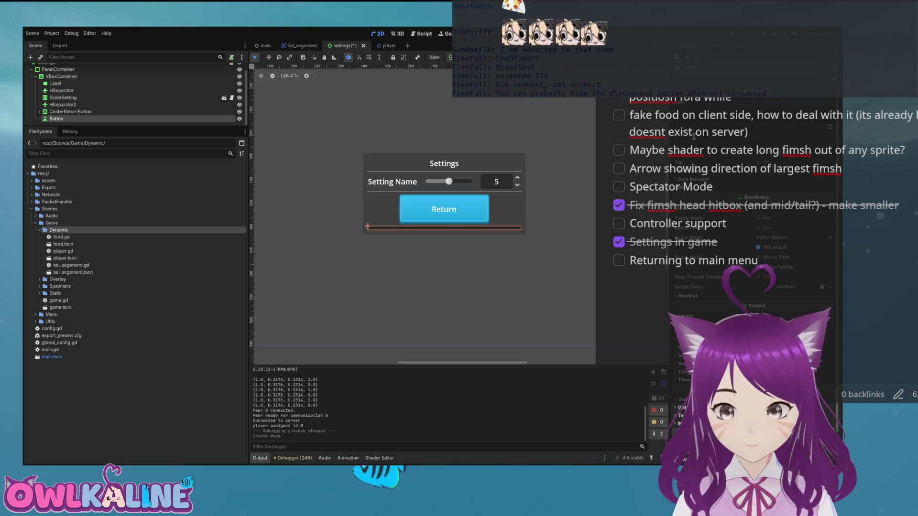
# Label the button Disconnect and nest it in the Return button's CenterReturnButton container
pyautogui.write('Disconnect')
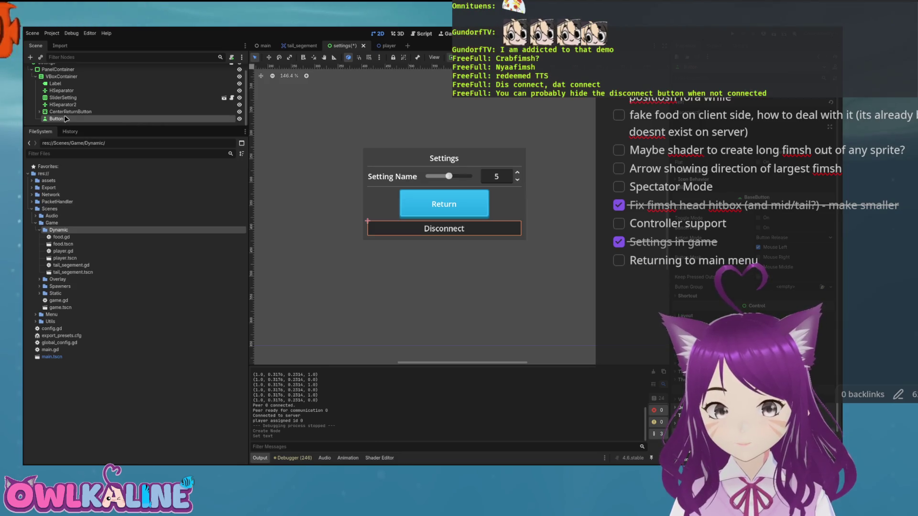
pyautogui.click(40, 113)
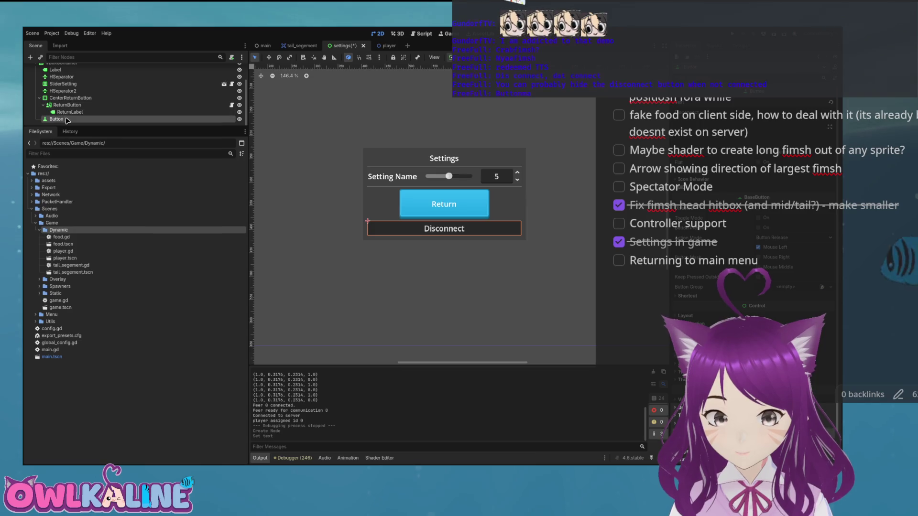
pyautogui.moveTo(71, 105); pyautogui.dragTo(69, 97)
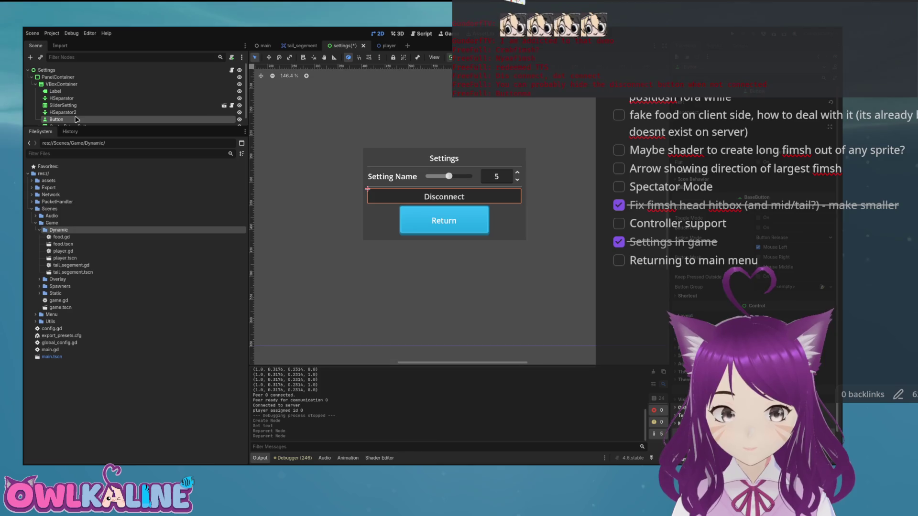
# Move Disconnect under the Settings title and group both in a new HBoxContainer row
pyautogui.moveTo(75, 119); pyautogui.dragTo(71, 97)
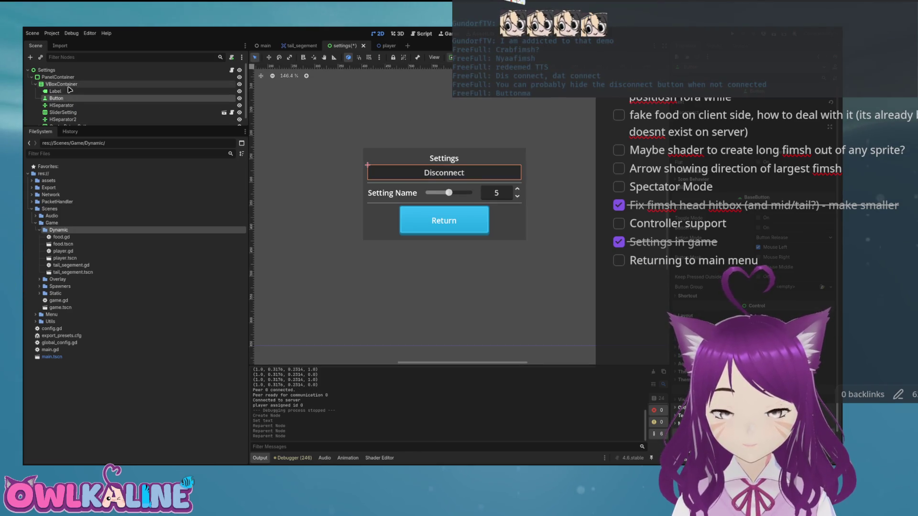
pyautogui.click(67, 86)
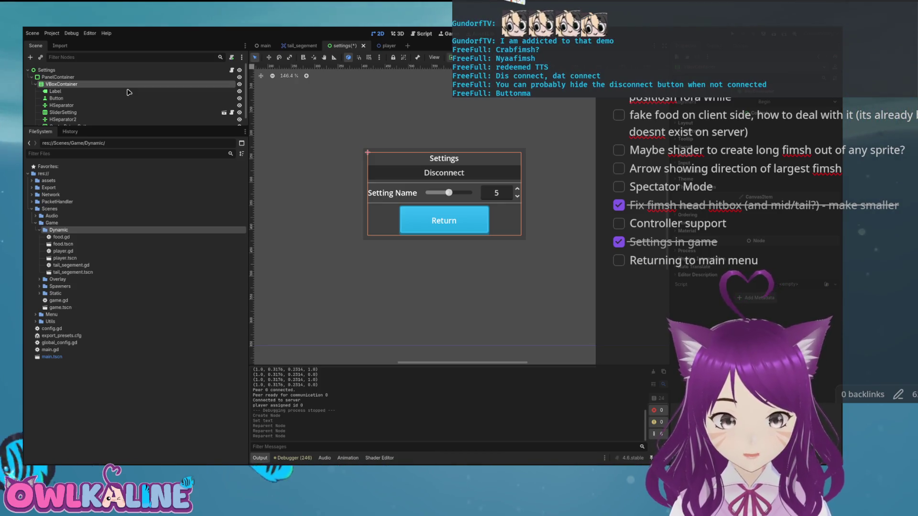
pyautogui.press('Return')
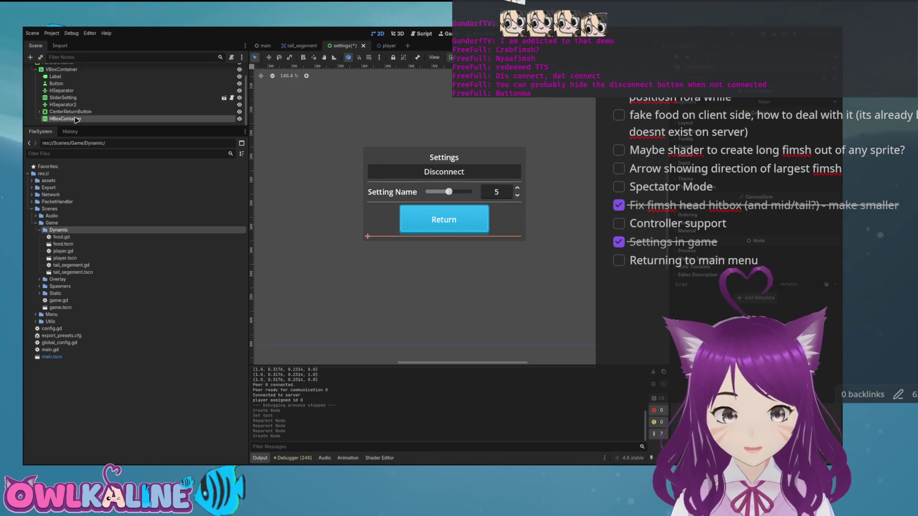
pyautogui.moveTo(75, 119)
pyautogui.mouseDown()
pyautogui.moveTo(67, 75)
pyautogui.moveTo(81, 83)
pyautogui.mouseUp()
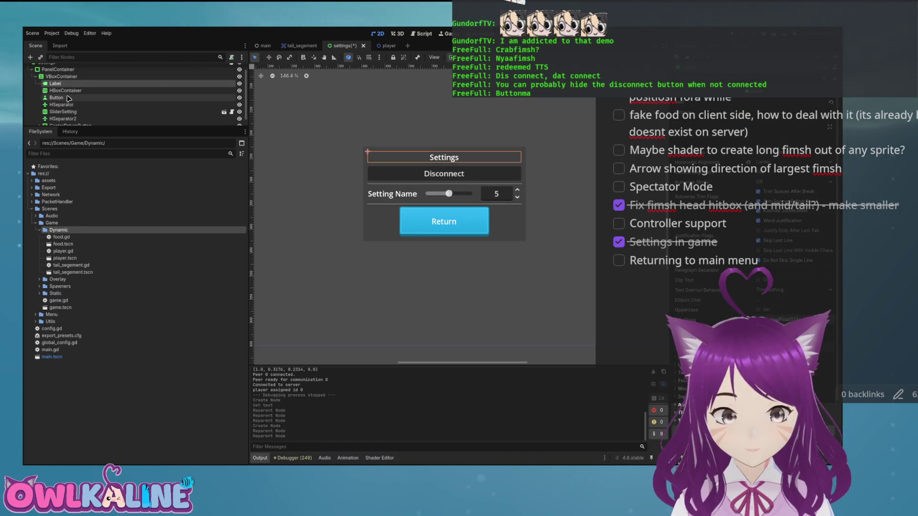
pyautogui.moveTo(77, 92); pyautogui.dragTo(77, 91)
pyautogui.moveTo(76, 97); pyautogui.dragTo(86, 85)
# Try centring the row's contents, then undo the grouping with Ctrl+Z
pyautogui.click(86, 83)
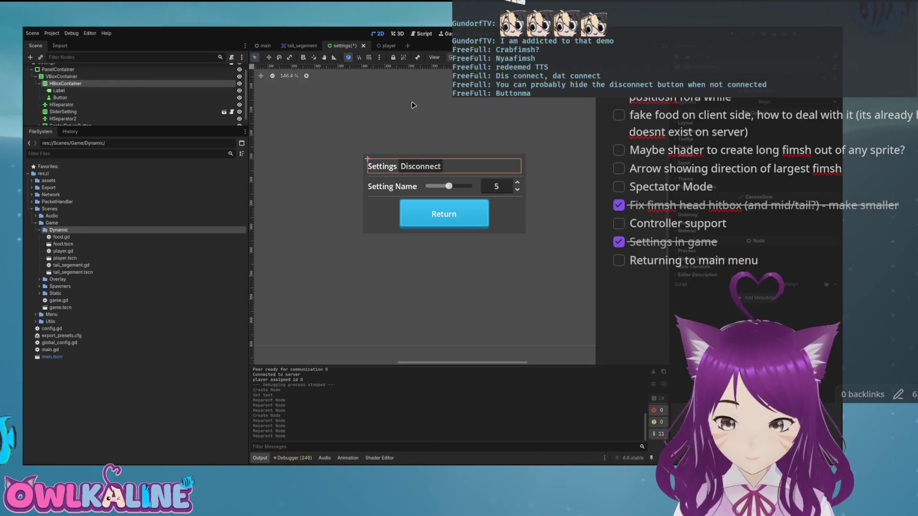
pyautogui.click(780, 121)
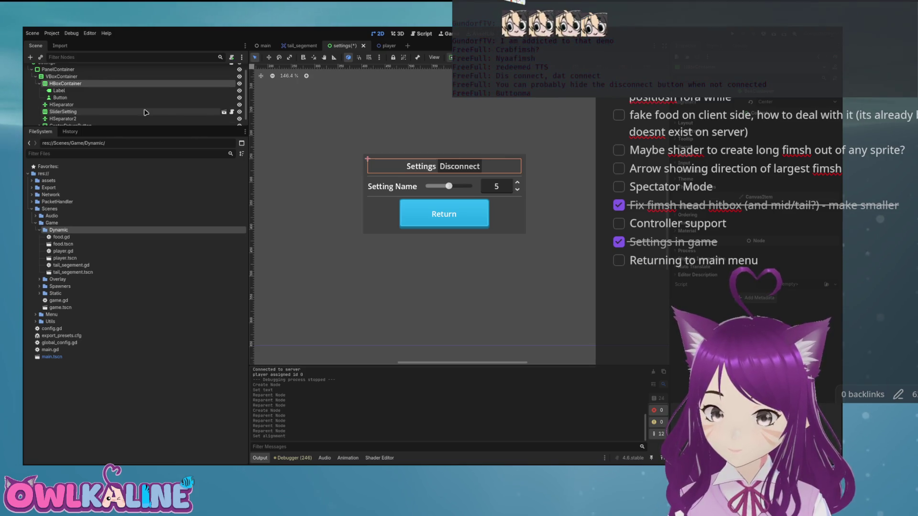
pyautogui.click(96, 90)
pyautogui.click(96, 98)
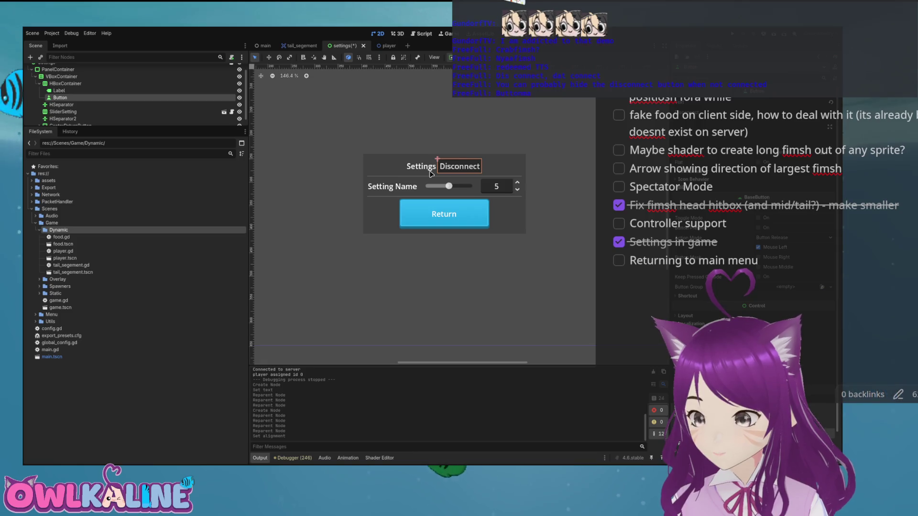
pyautogui.hotkey('ctrl', 'z')
pyautogui.hotkey('ctrl', 'z')
pyautogui.hotkey('ctrl', 'z')
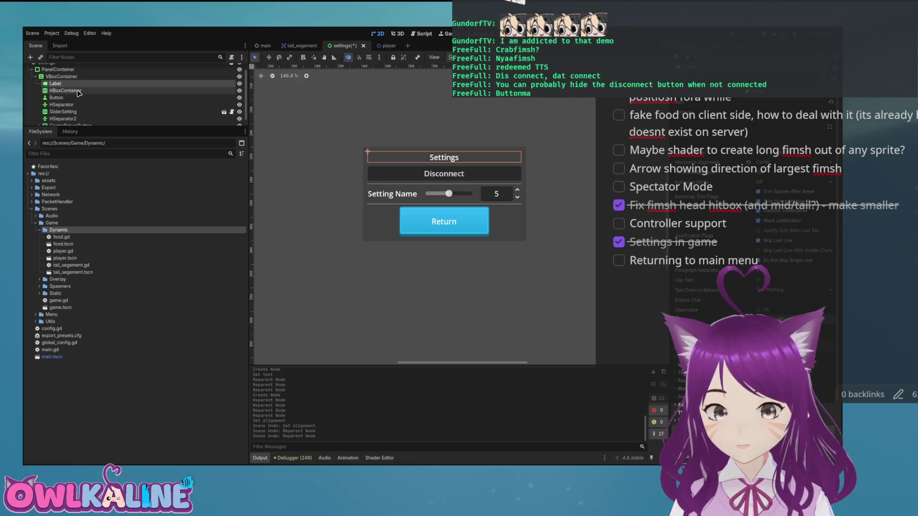
pyautogui.click(79, 91)
pyautogui.scroll(1, 79, 92)
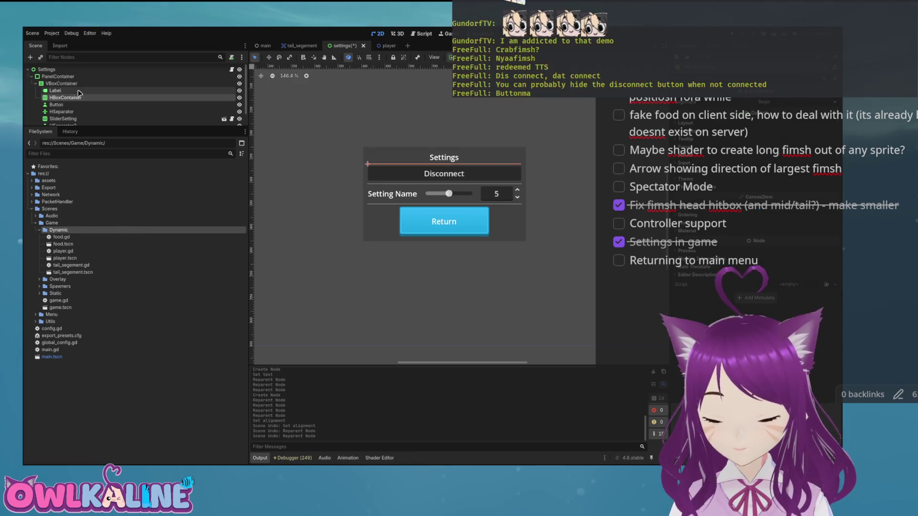
# Rename the Settings title label to SettingsLabel
pyautogui.click(78, 91)
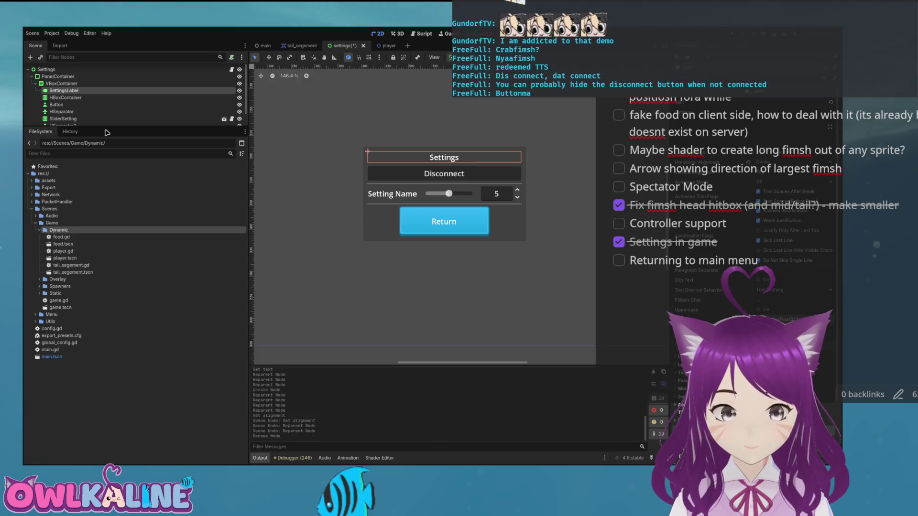
pyautogui.write('SettingsLabel')
pyautogui.press('Return')
# Add a new VBoxContainer at the menu top, move Disconnect into it, and add a Label
pyautogui.click(78, 85)
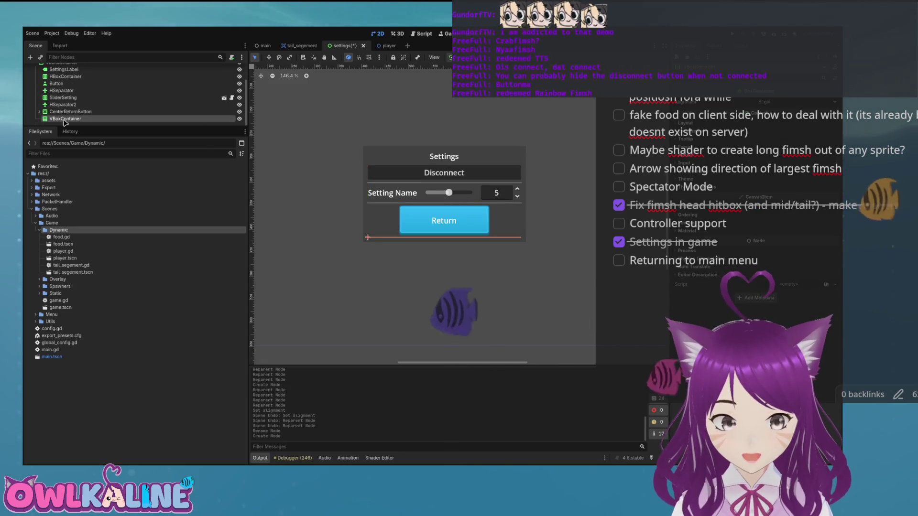
pyautogui.moveTo(65, 118)
pyautogui.mouseDown()
pyautogui.moveTo(72, 76)
pyautogui.moveTo(71, 91)
pyautogui.mouseUp()
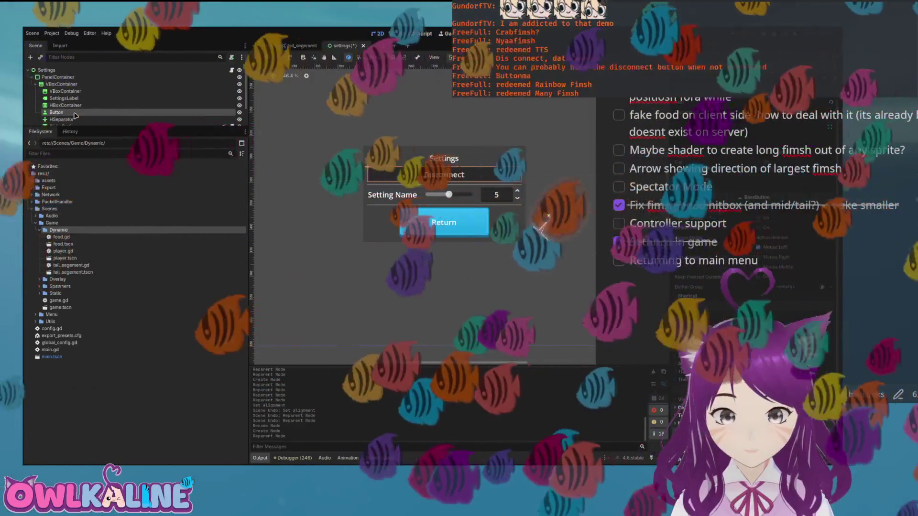
pyautogui.moveTo(89, 112); pyautogui.dragTo(84, 94)
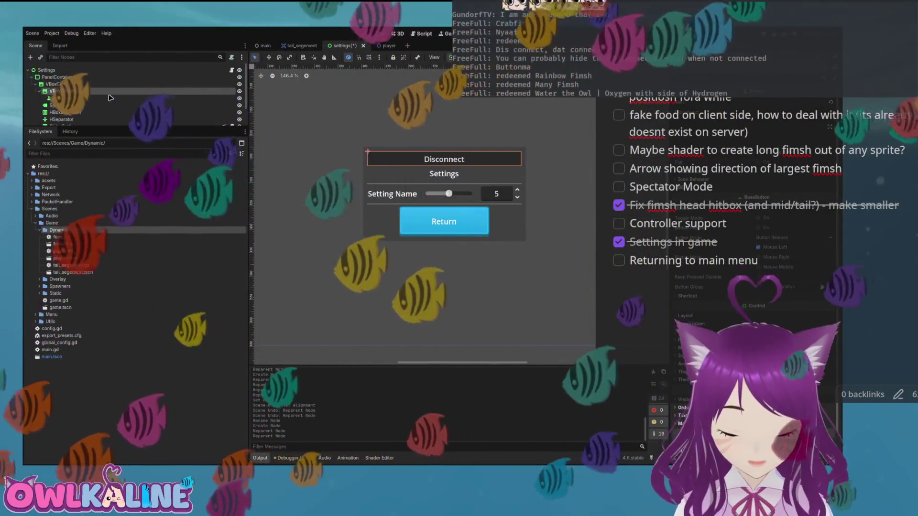
pyautogui.hotkey('ctrl', 'a')
pyautogui.press('Return')
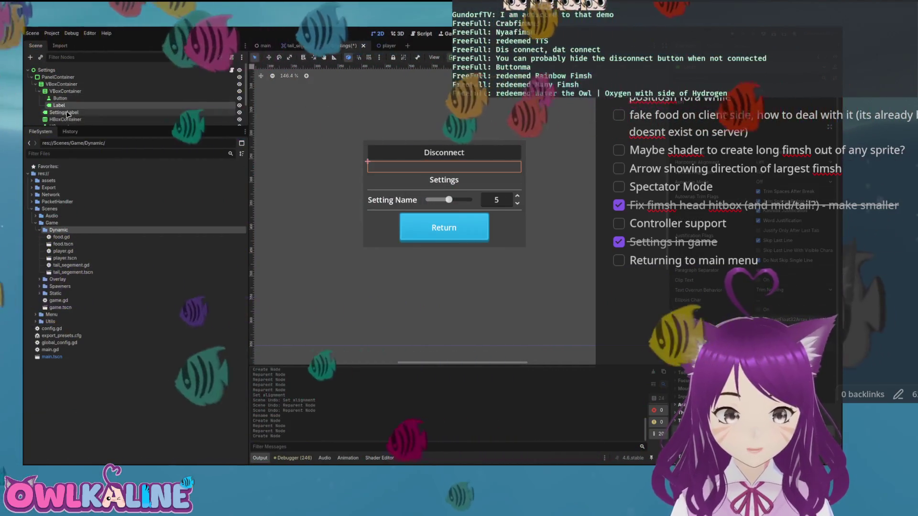
# Center-align the new 'Server Settings' heading label
pyautogui.moveTo(65, 102); pyautogui.dragTo(68, 96)
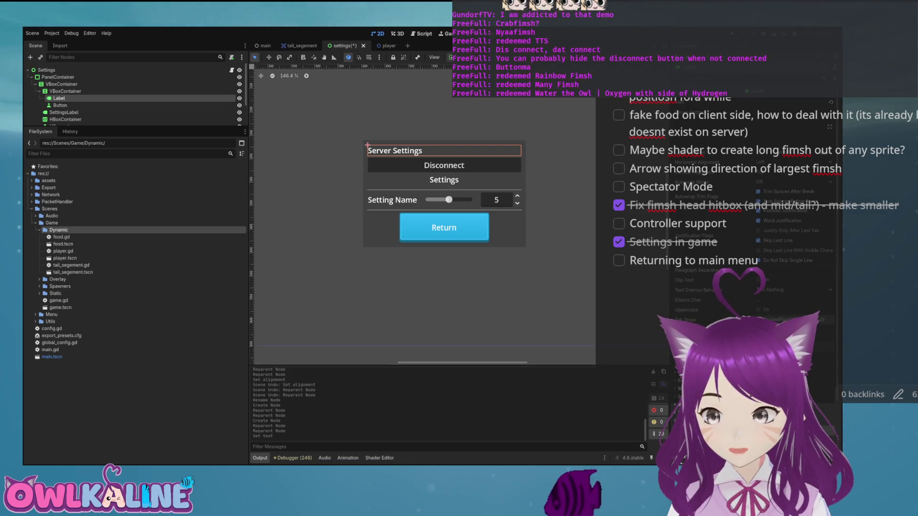
pyautogui.click(794, 162)
pyautogui.click(773, 172)
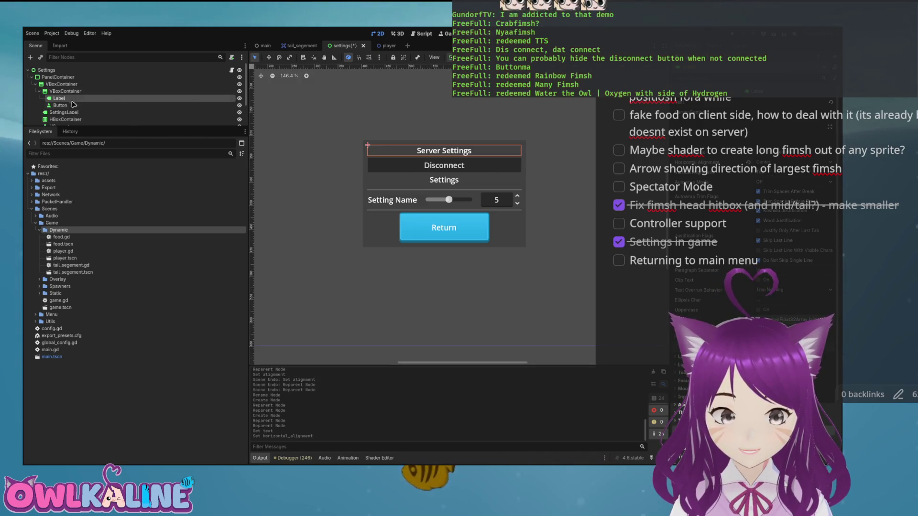
pyautogui.scroll(-1, 62, 110)
# Add an HSeparator between the heading and the Disconnect button
pyautogui.click(67, 77)
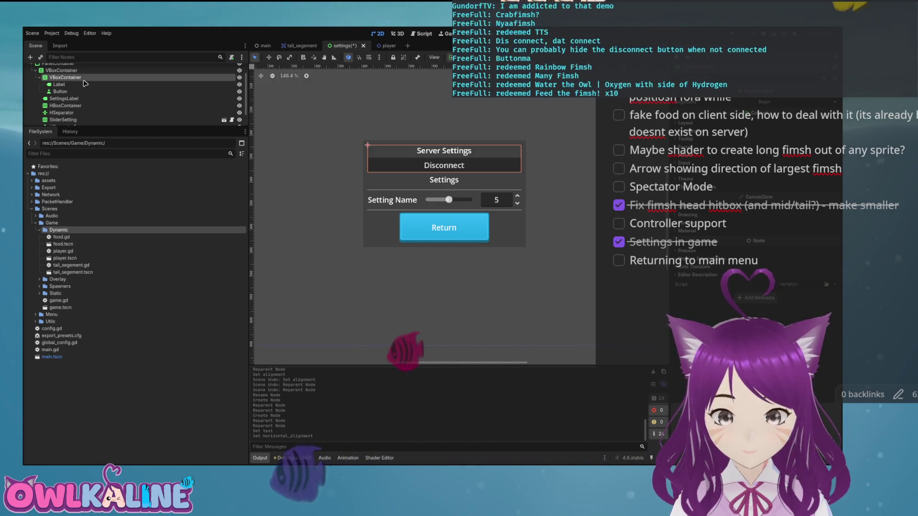
pyautogui.hotkey('ctrl', 'a')
pyautogui.press('Return')
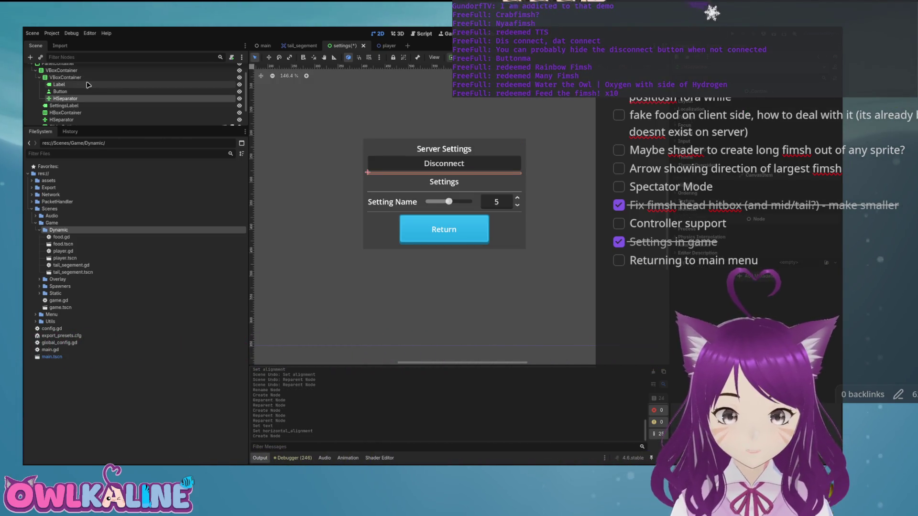
pyautogui.moveTo(67, 98); pyautogui.dragTo(78, 91)
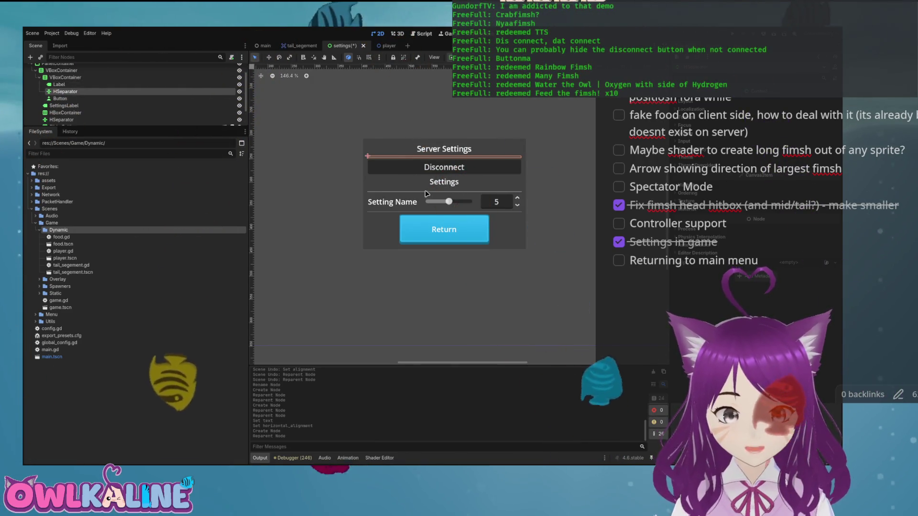
pyautogui.click(40, 77)
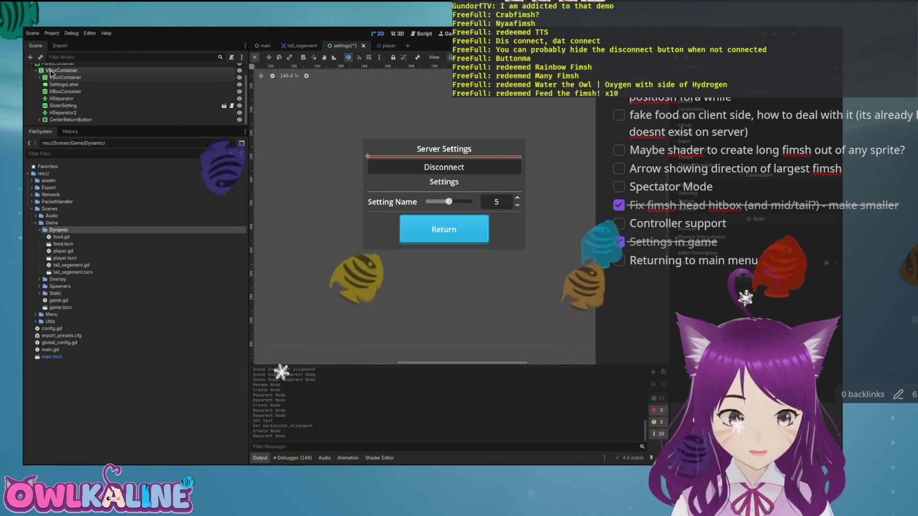
# Add a ~20 px-high spacer Control, rename the group ServerSettingsContainer, and save
pyautogui.click(52, 71)
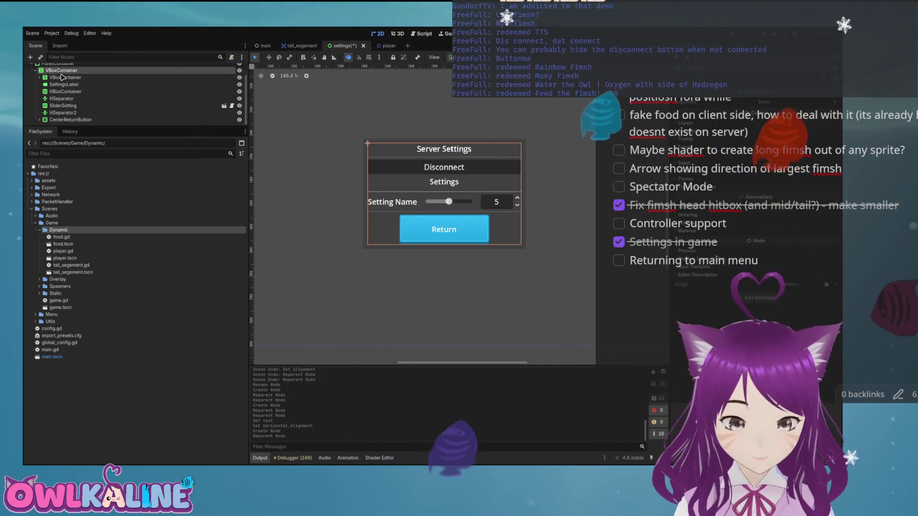
pyautogui.hotkey('ctrl', 'a')
pyautogui.press('Return')
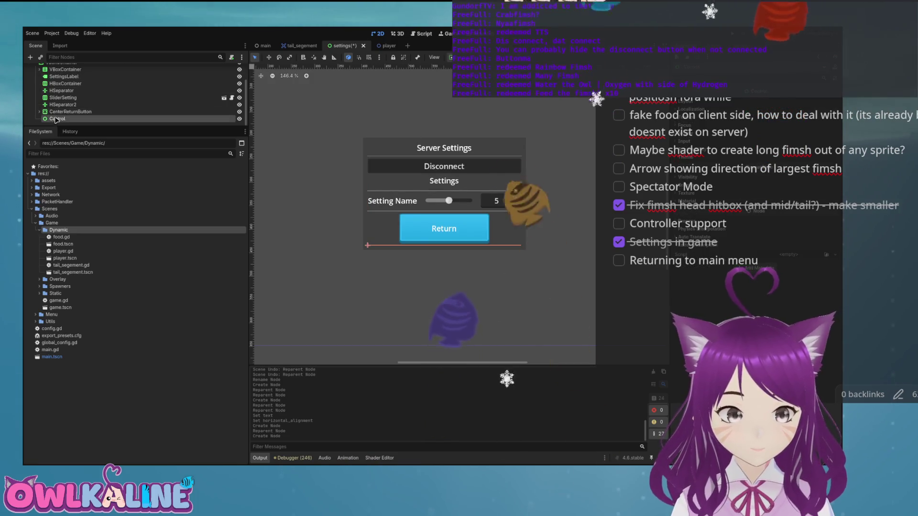
pyautogui.moveTo(56, 120)
pyautogui.mouseDown()
pyautogui.moveTo(62, 68)
pyautogui.moveTo(72, 81)
pyautogui.mouseUp()
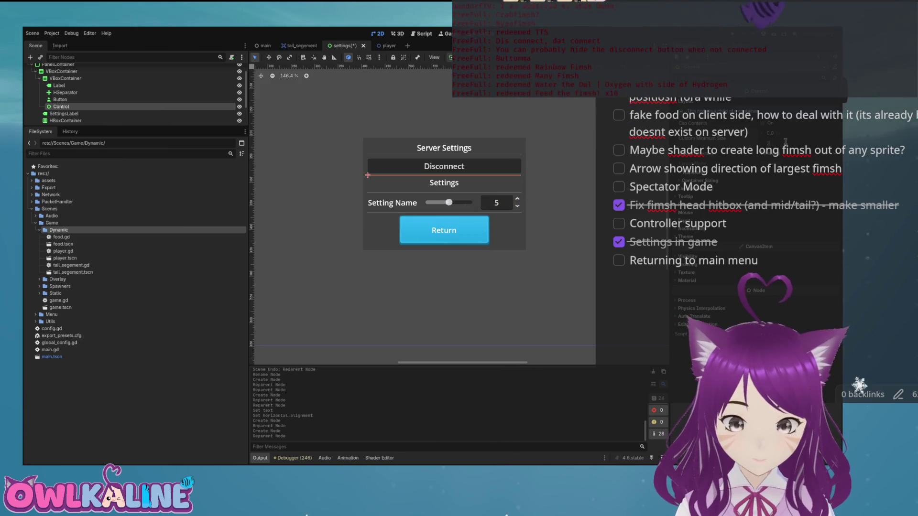
pyautogui.press('Return')
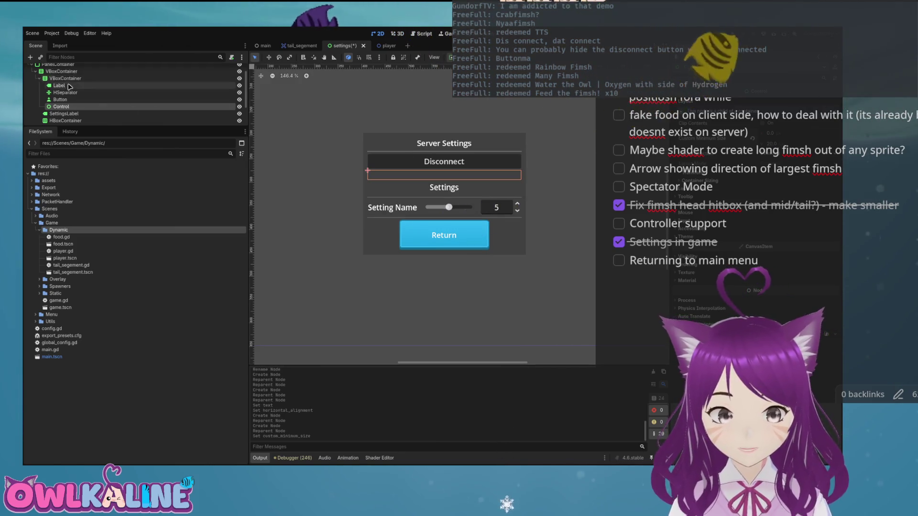
pyautogui.click(67, 79)
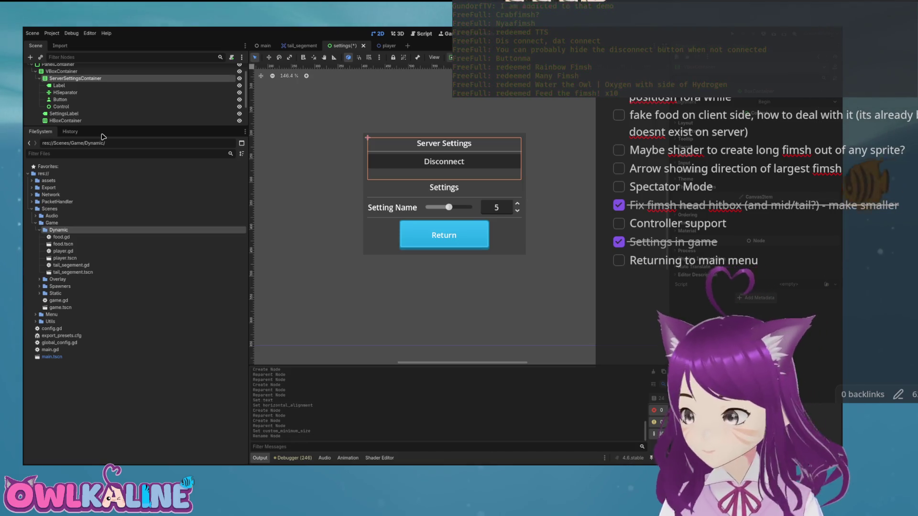
pyautogui.hotkey('ctrl', 's')
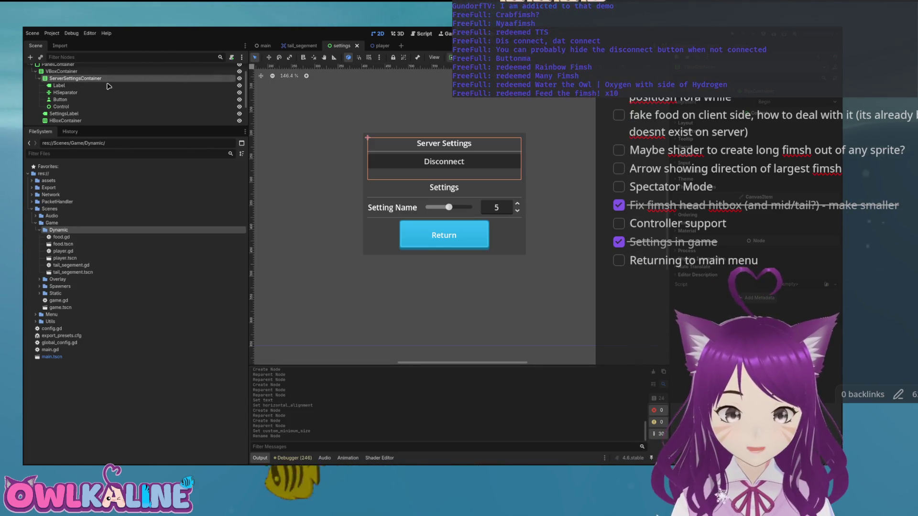
# Add a second HSeparator to ServerSettingsContainer and place it directly under Disconnect
pyautogui.hotkey('ctrl', 'v')
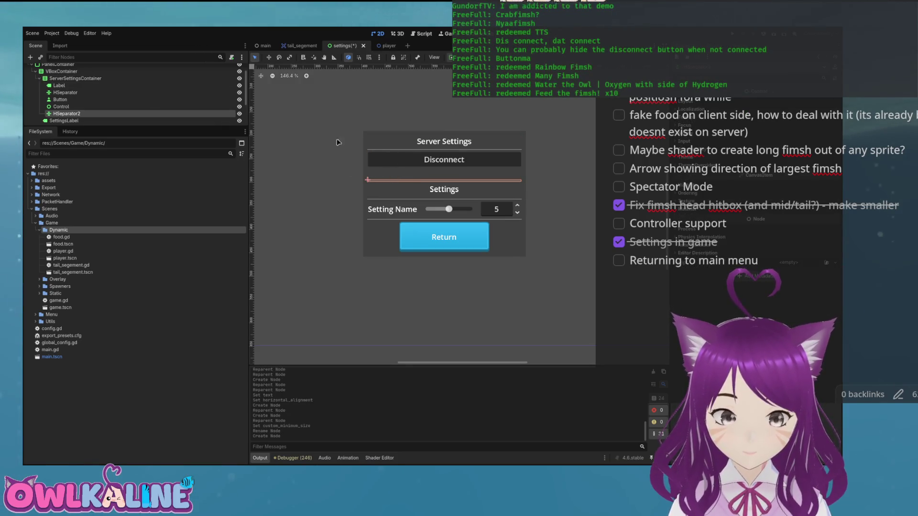
pyautogui.click(65, 107)
pyautogui.click(75, 100)
pyautogui.click(79, 94)
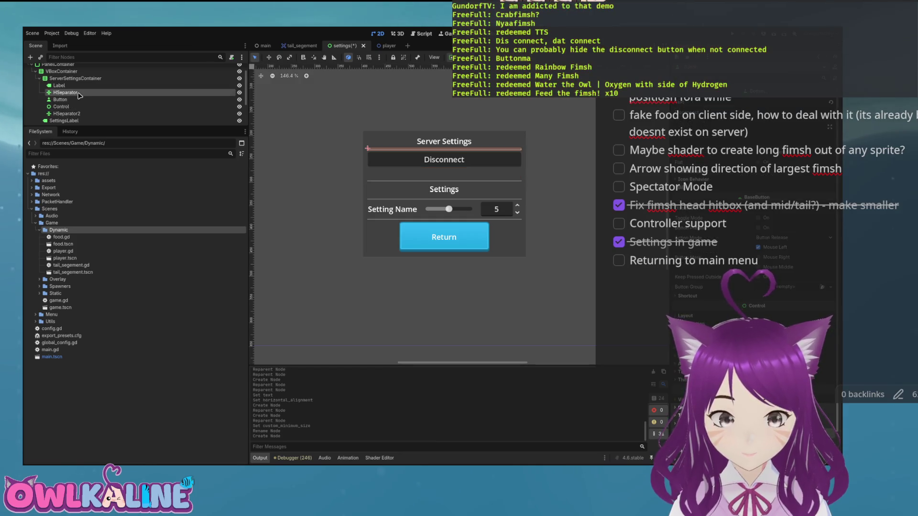
pyautogui.click(80, 101)
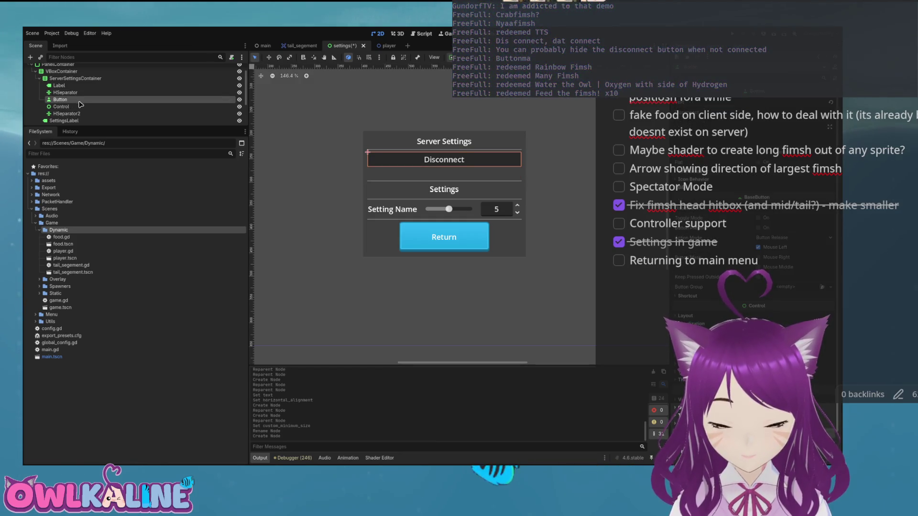
pyautogui.click(79, 106)
pyautogui.click(78, 114)
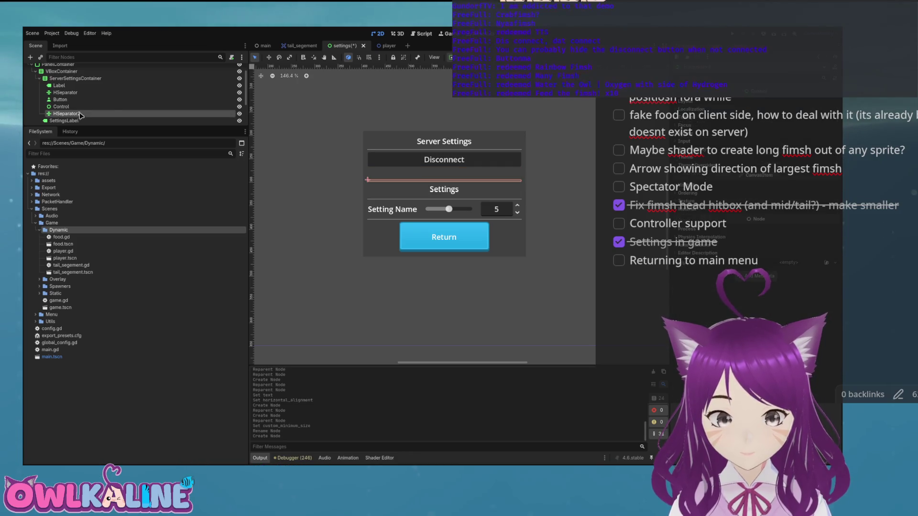
pyautogui.moveTo(79, 107); pyautogui.dragTo(80, 106)
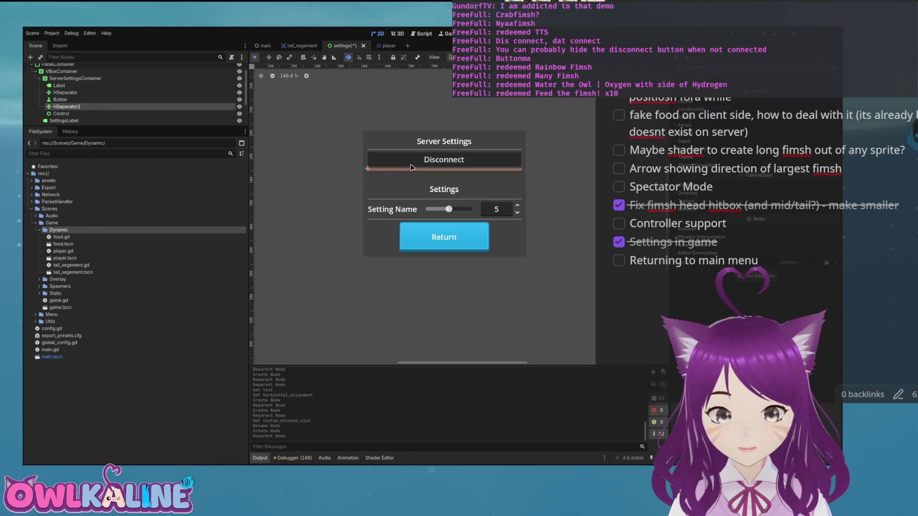
# Select the Disconnect button to edit its properties
pyautogui.click(376, 203)
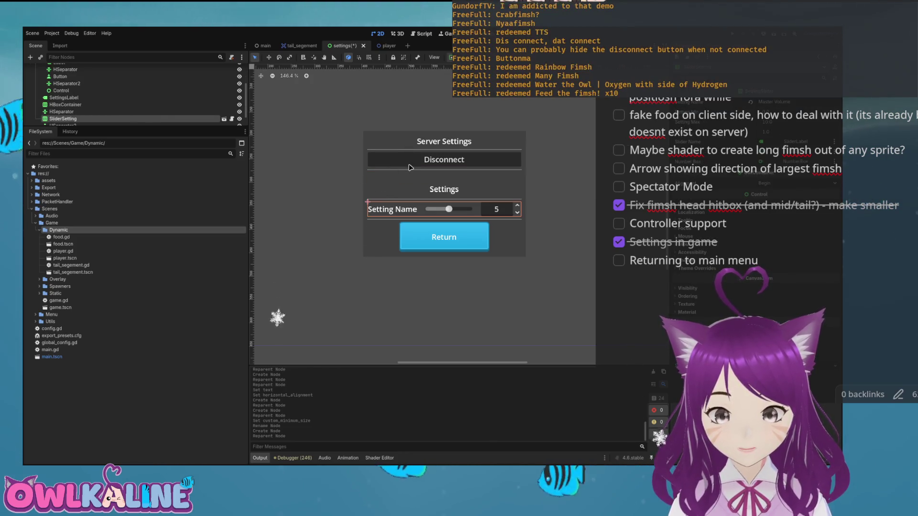
pyautogui.click(60, 77)
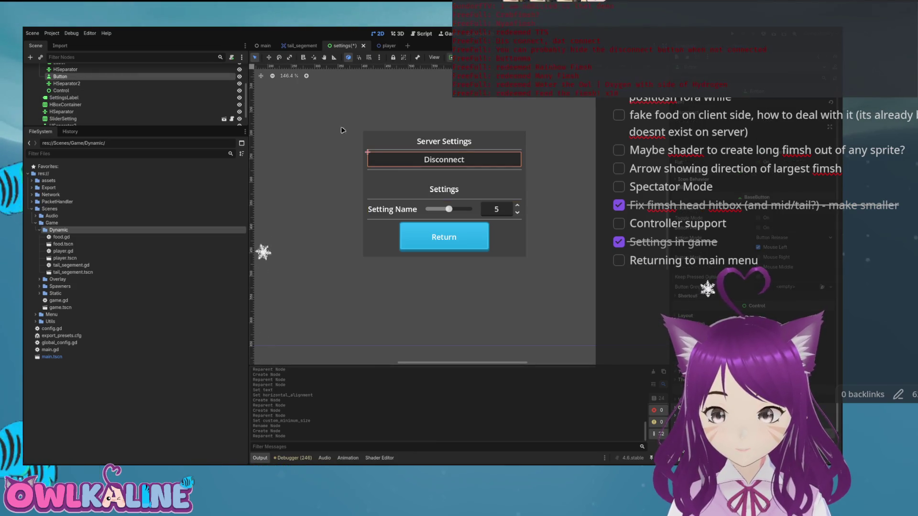
pyautogui.scroll(2, 121, 98)
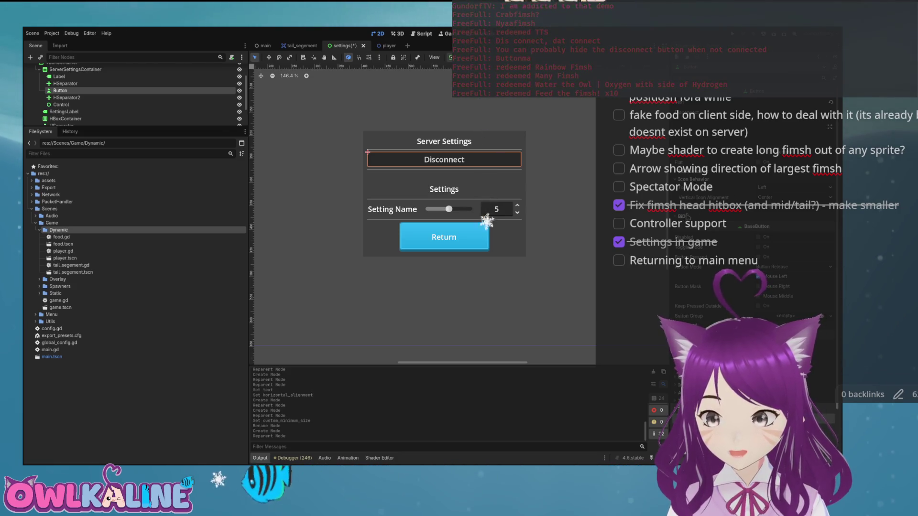
pyautogui.scroll(1, 754, 268)
pyautogui.scroll(-3, 727, 252)
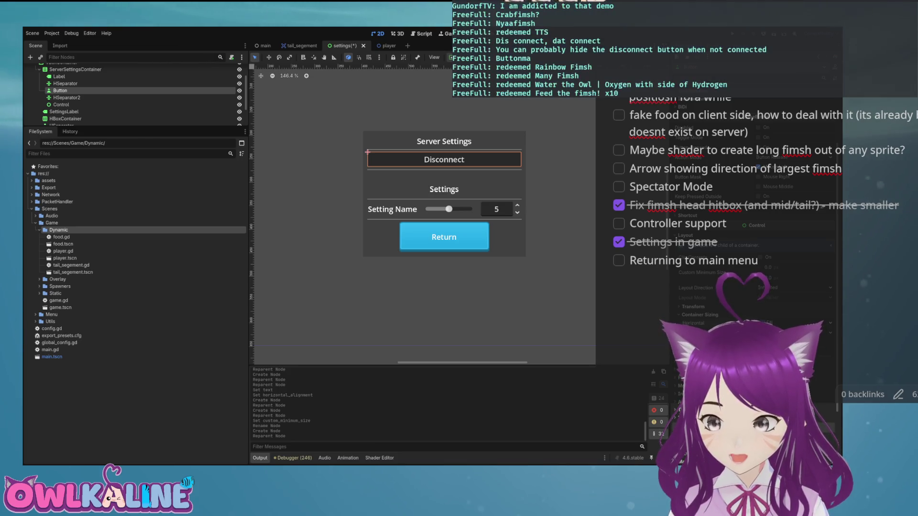
# Set the Disconnect button's horizontal size flag to Shrink Center and save the scene
pyautogui.click(768, 330)
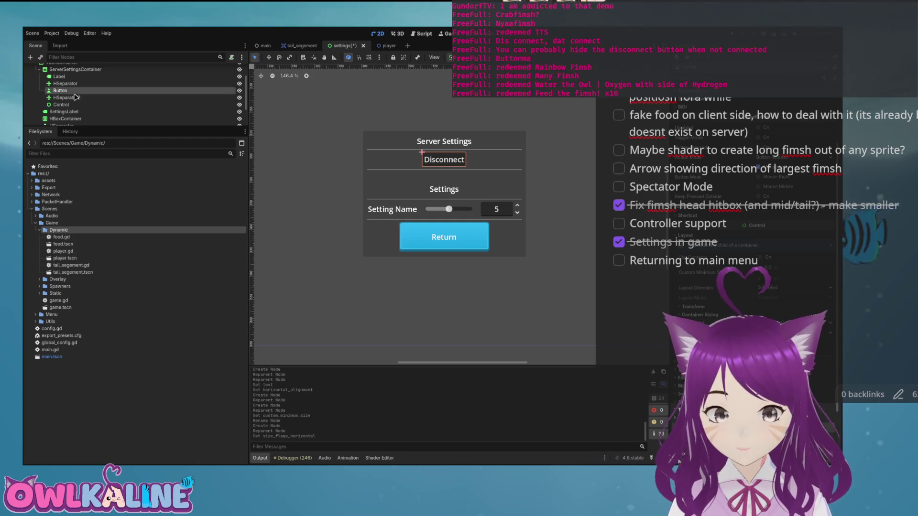
pyautogui.scroll(1, 87, 102)
pyautogui.scroll(1, 87, 102)
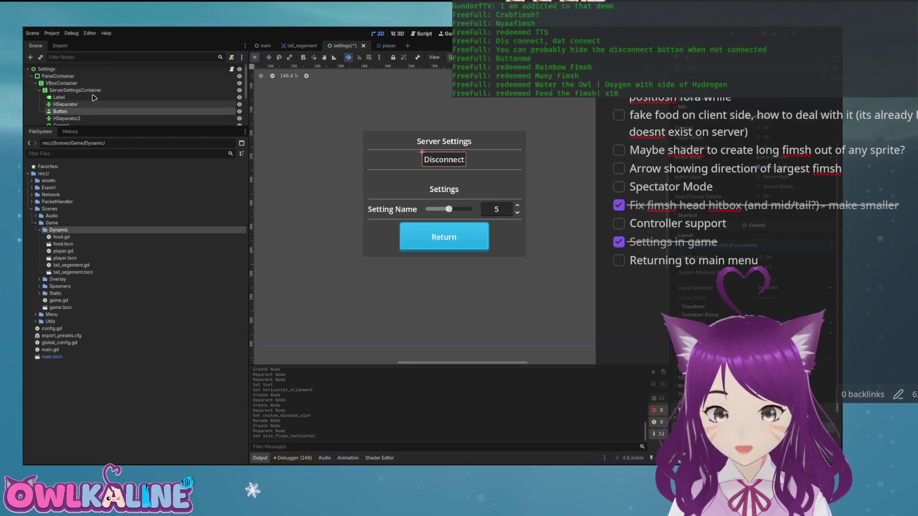
pyautogui.click(98, 98)
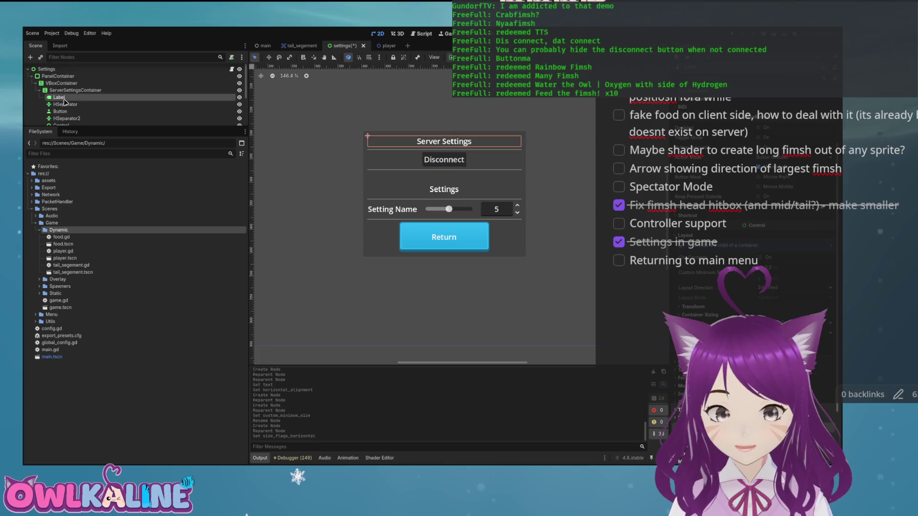
pyautogui.click(96, 90)
pyautogui.hotkey('ctrl', 's')
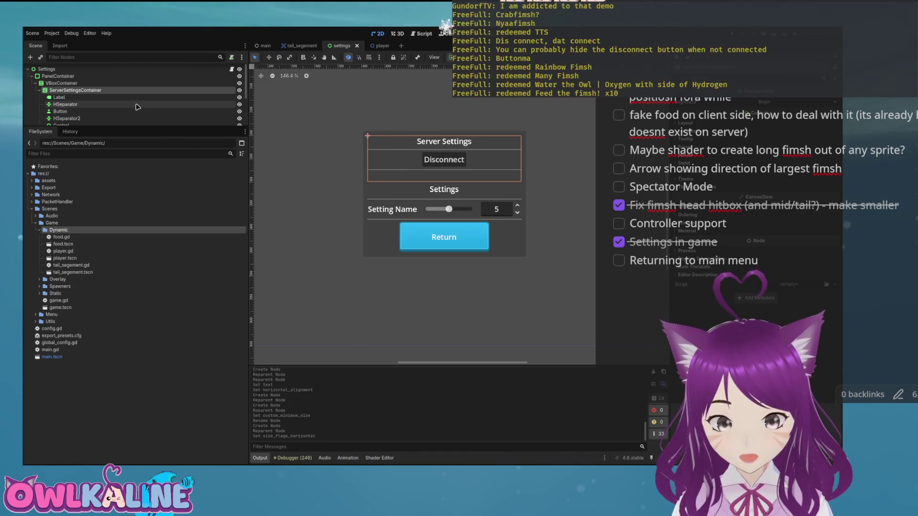
# Preview hiding the server settings group, save, and open the root node's settings.gd script
pyautogui.click(239, 90)
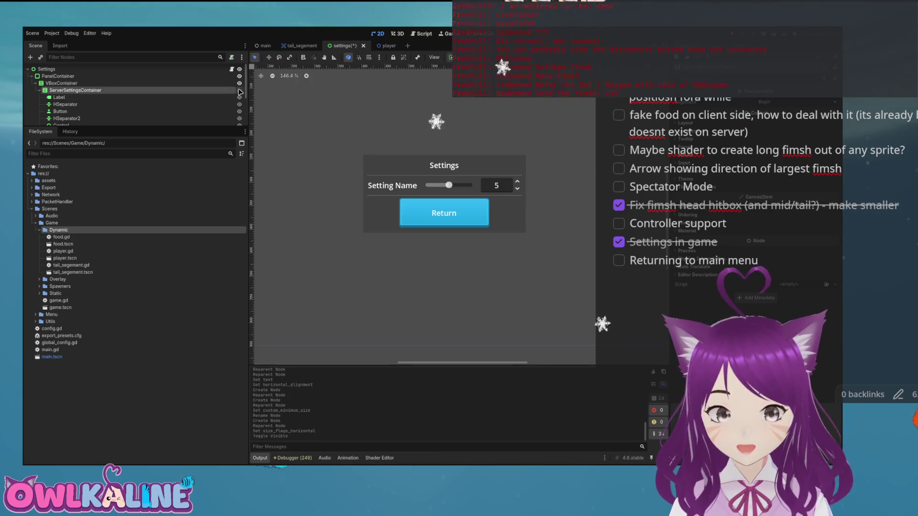
pyautogui.click(239, 90)
pyautogui.click(196, 104)
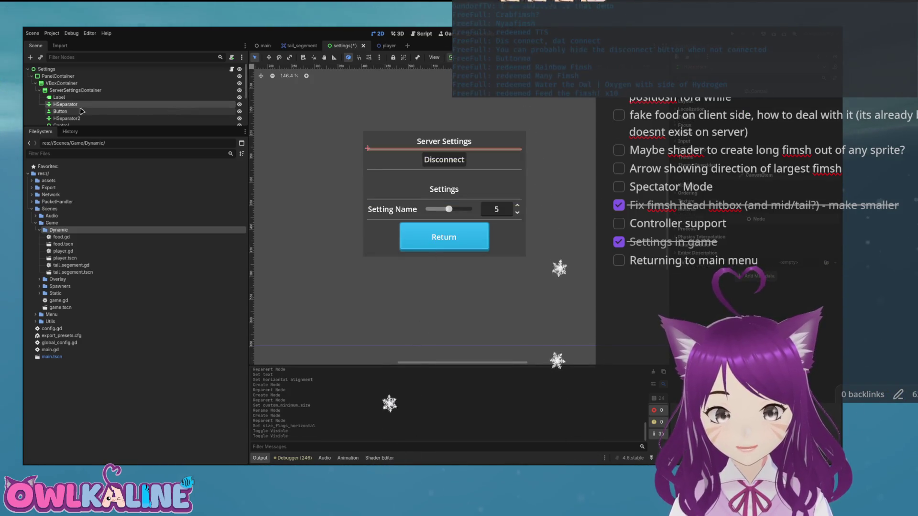
pyautogui.hotkey('ctrl', 's')
pyautogui.click(222, 71)
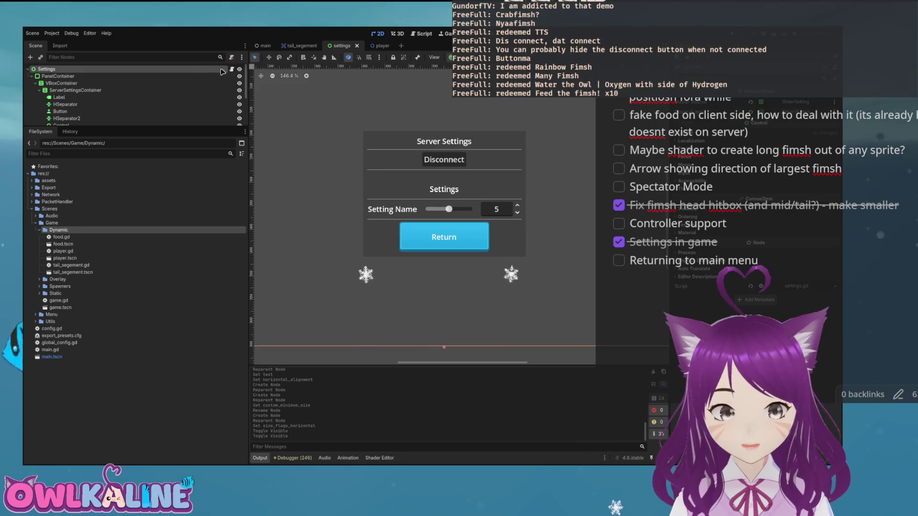
pyautogui.click(232, 69)
pyautogui.click(477, 115)
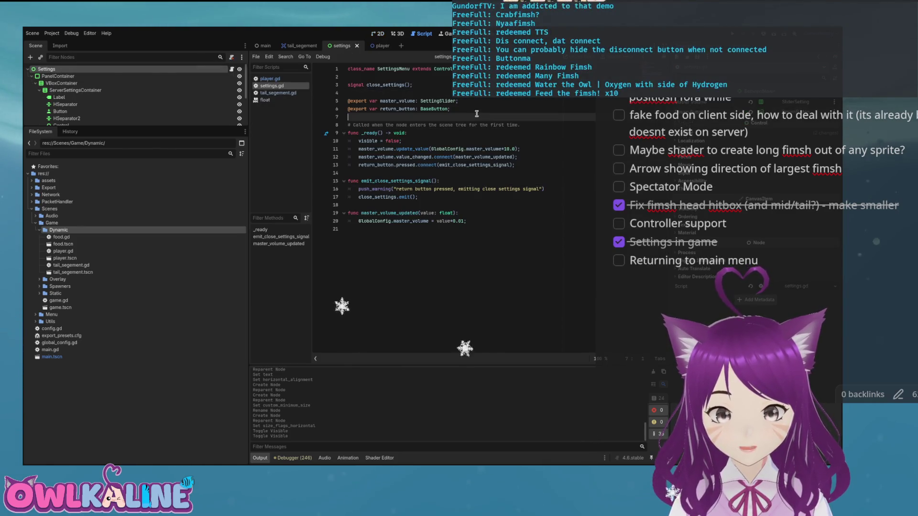
# Add an exported server_settings container variable on line 8 and save settings.gd
pyautogui.press('Return')
pyautogui.press('Return')
pyautogui.press('Up')
pyautogui.write('@e')
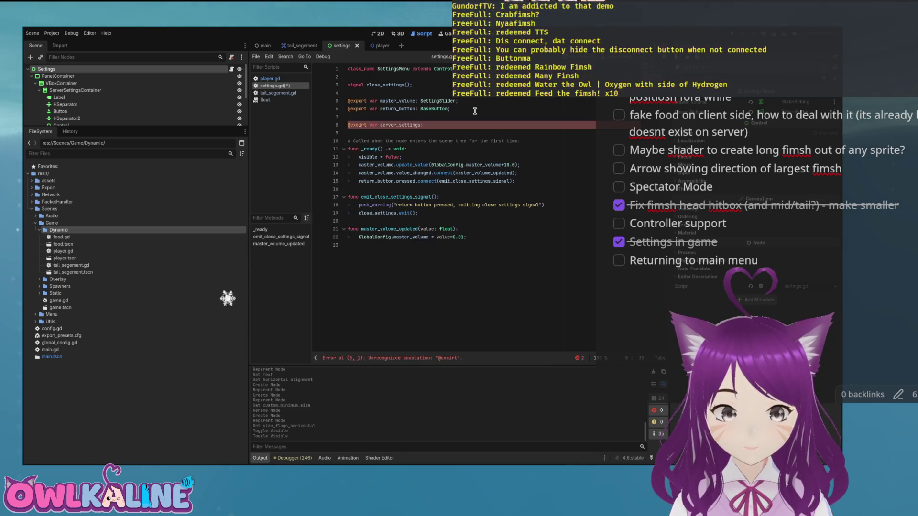
pyautogui.write('H')
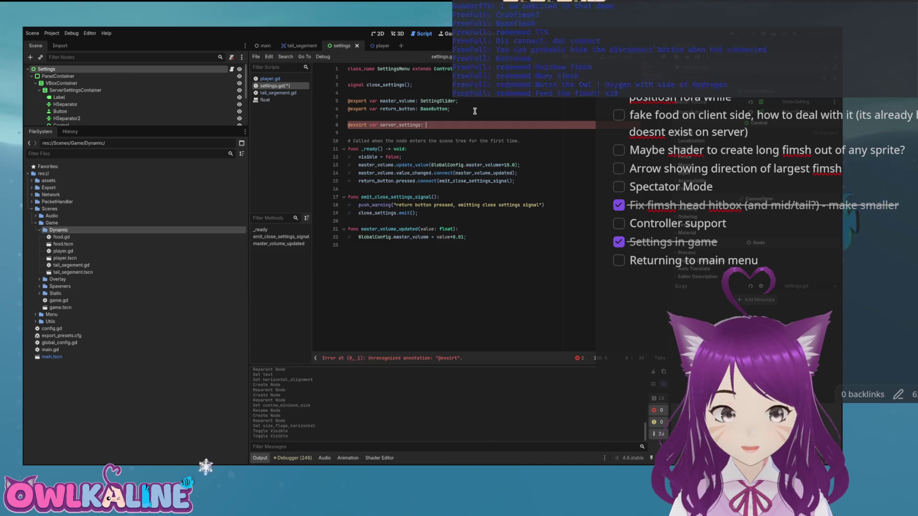
pyautogui.write('Bo')
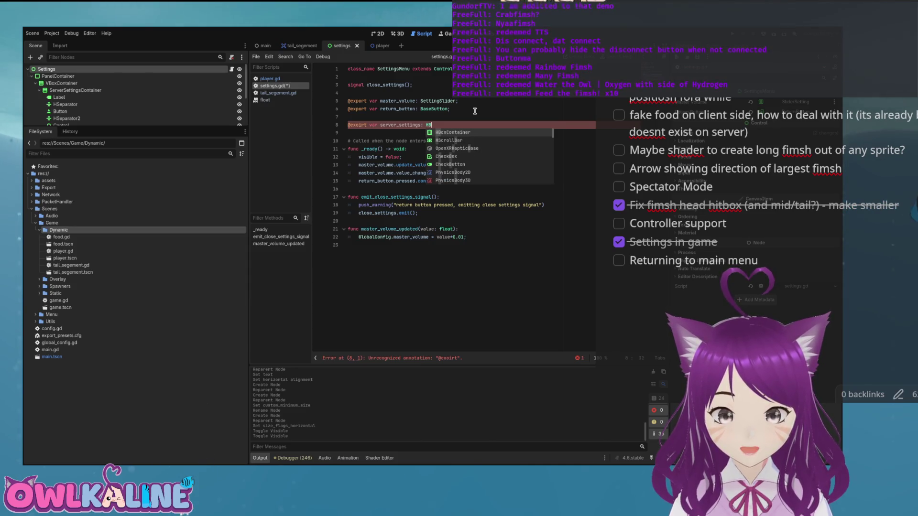
pyautogui.press('Return')
pyautogui.write(';')
pyautogui.hotkey('ctrl', 's')
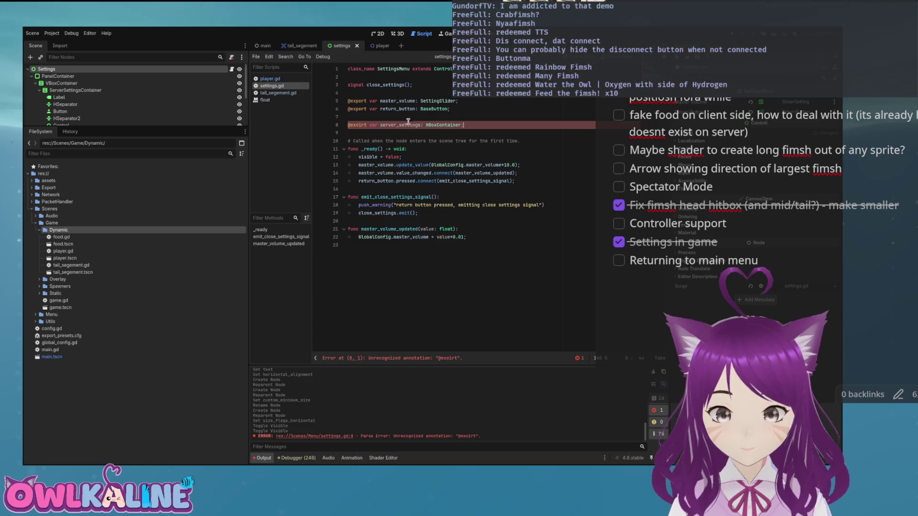
pyautogui.click(418, 140)
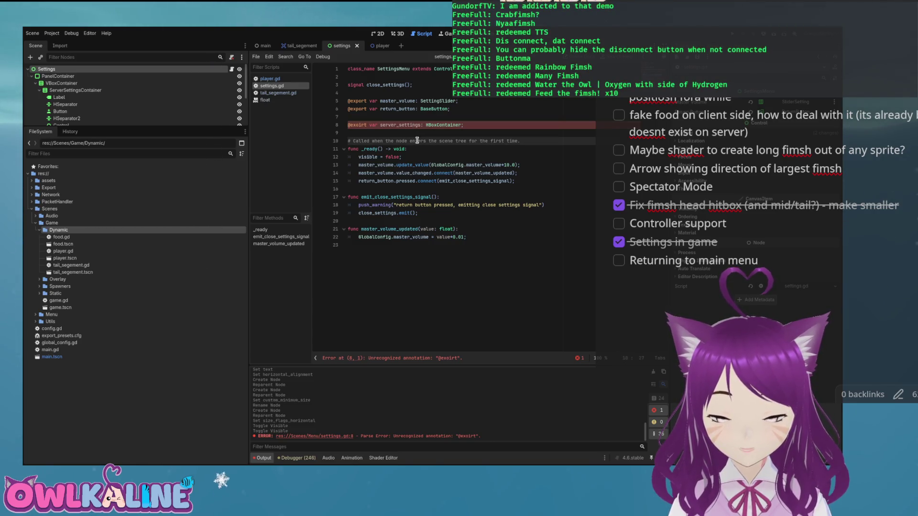
pyautogui.click(360, 124)
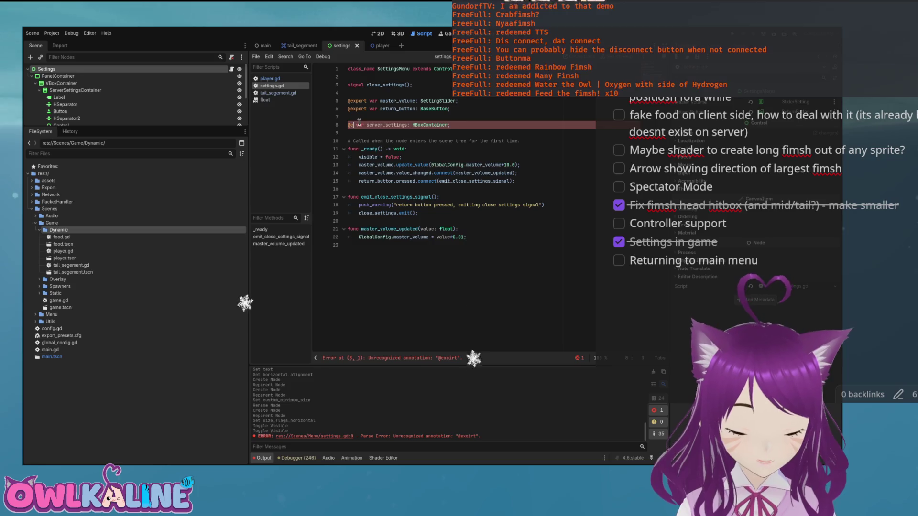
pyautogui.click(366, 119)
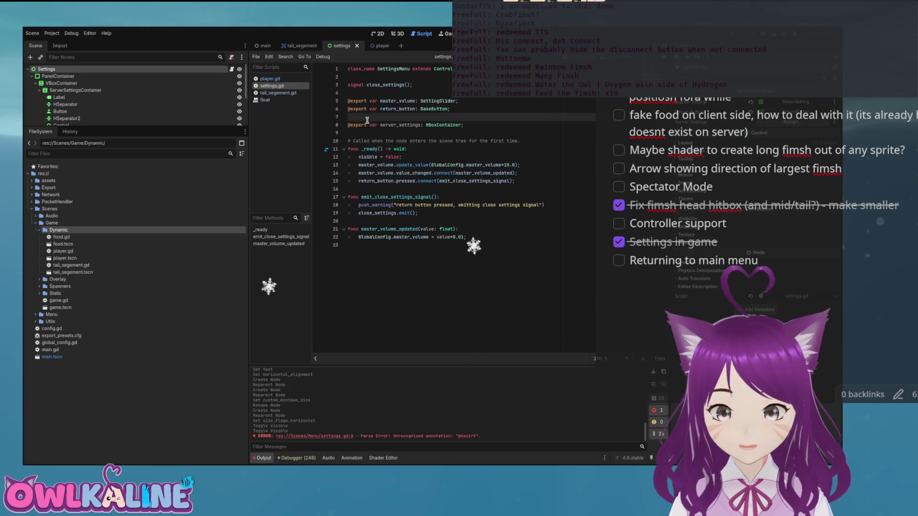
pyautogui.click(95, 96)
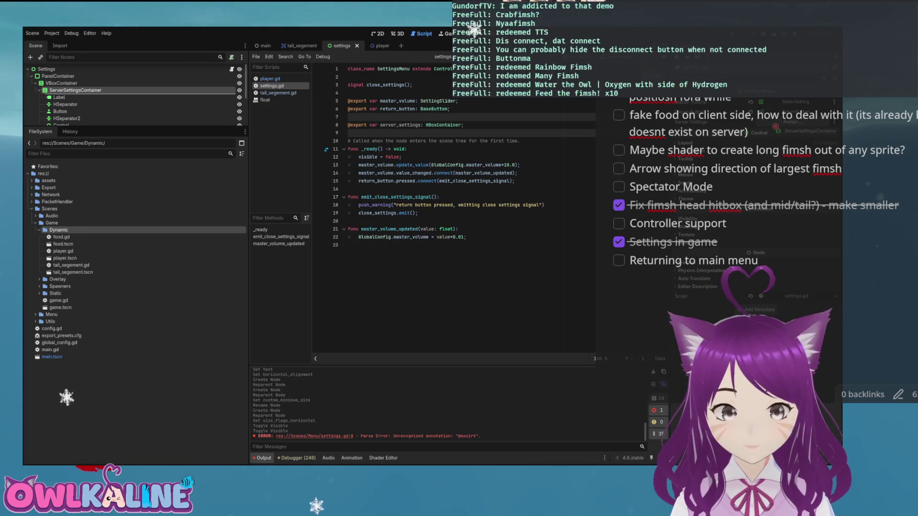
# Change the variable's type from HBoxContainer to VBoxContainer and start a new line after visible = false
pyautogui.click(428, 123)
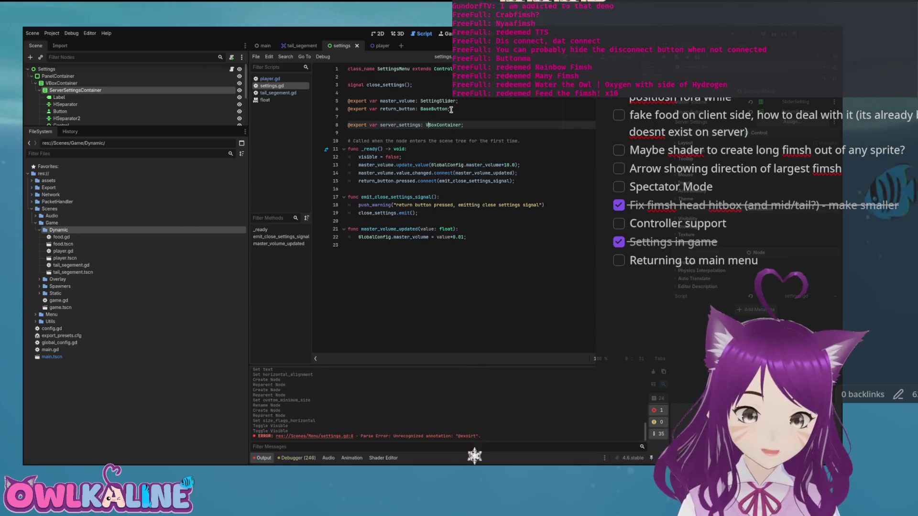
pyautogui.press('BackSpace')
pyautogui.write('V')
pyautogui.click(351, 117)
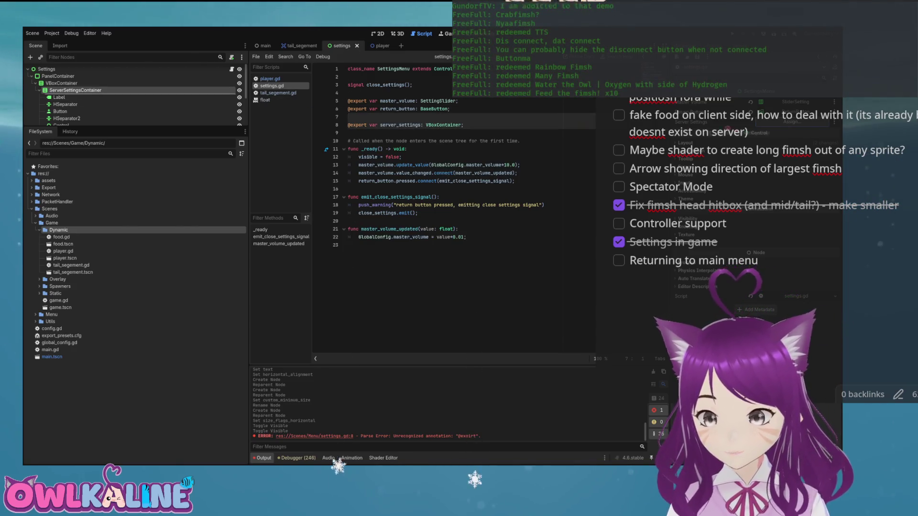
pyautogui.press('Down')
pyautogui.press('Down')
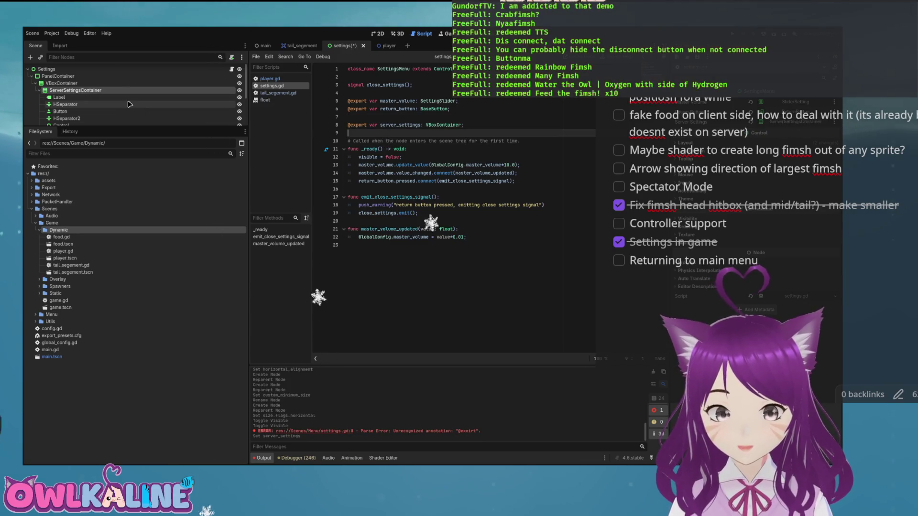
pyautogui.doubleClick(446, 125)
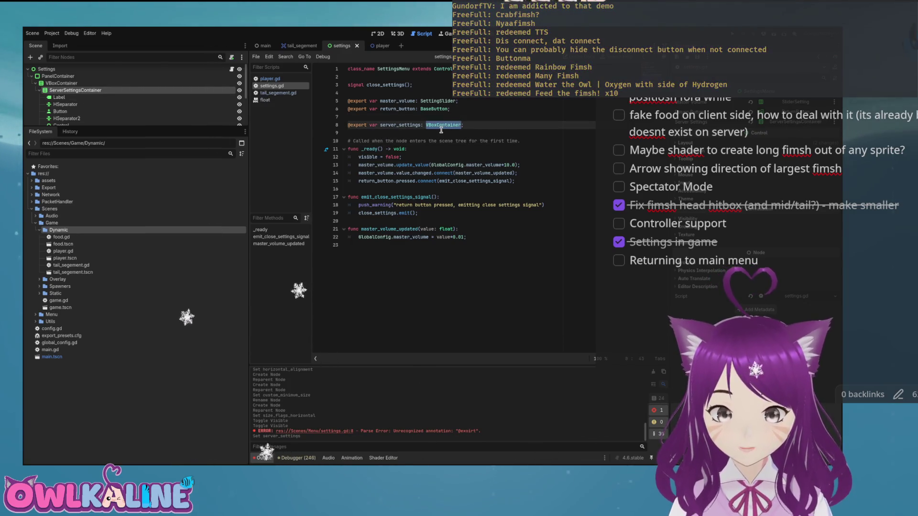
pyautogui.press('Down')
pyautogui.press('Down')
pyautogui.press('Down')
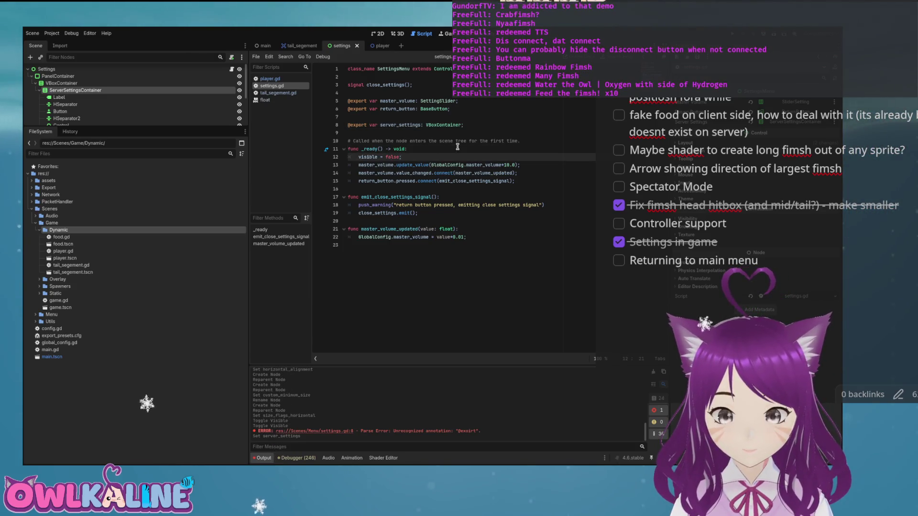
pyautogui.press('Return')
# Add server_settings.hide() in _ready and open a new line below the return_button line
pyautogui.write('server')
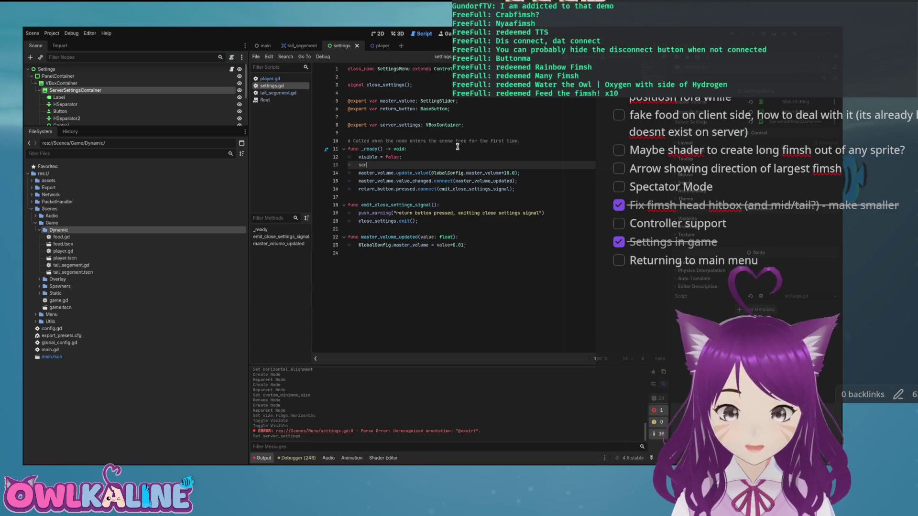
pyautogui.write('_settings.hid')
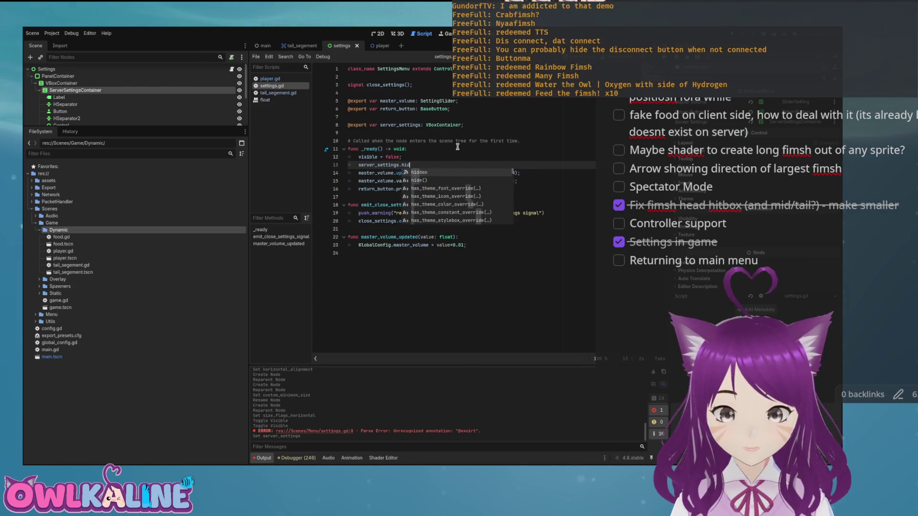
pyautogui.press('Return')
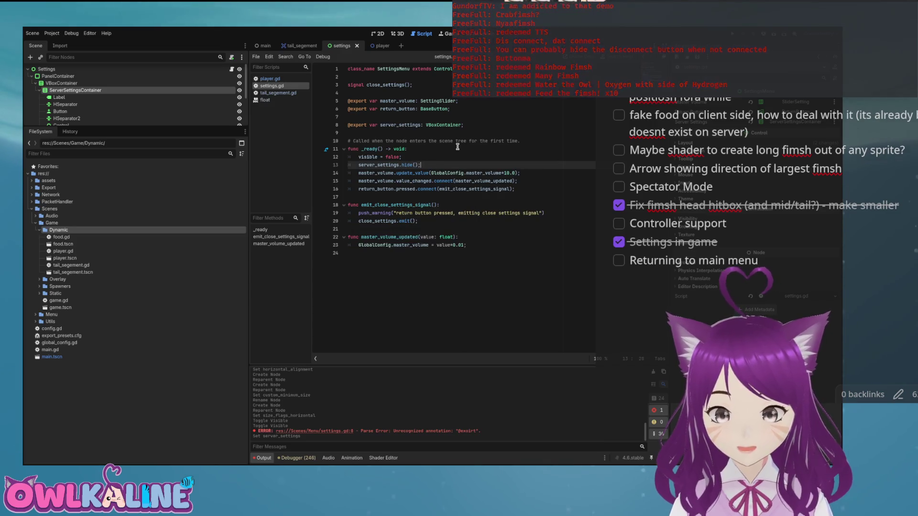
pyautogui.press('Return')
pyautogui.press('Down')
pyautogui.press('Down')
pyautogui.press('Down')
pyautogui.press('End')
pyautogui.press('Return')
pyautogui.press('Return')
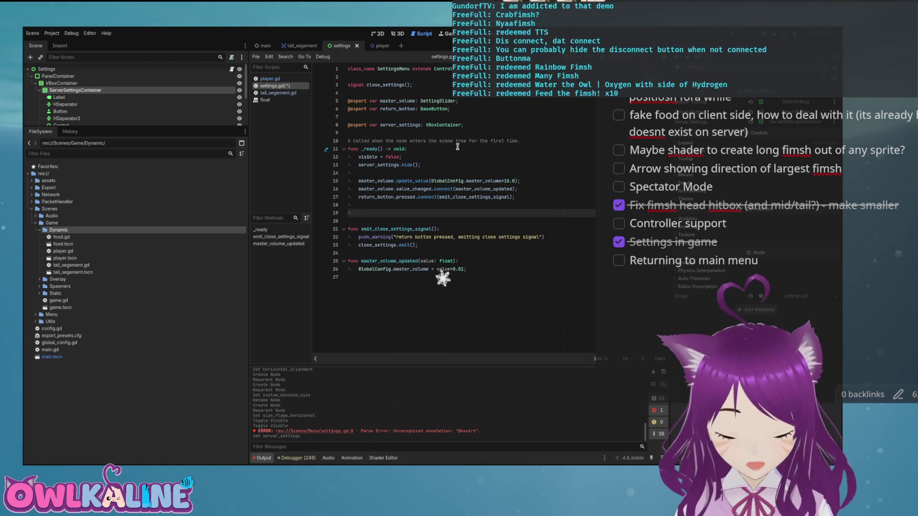
# Connect ClientNetwork.handle_local_id_assigned to connected_to_server in _ready
pyautogui.write('ientNetwork')
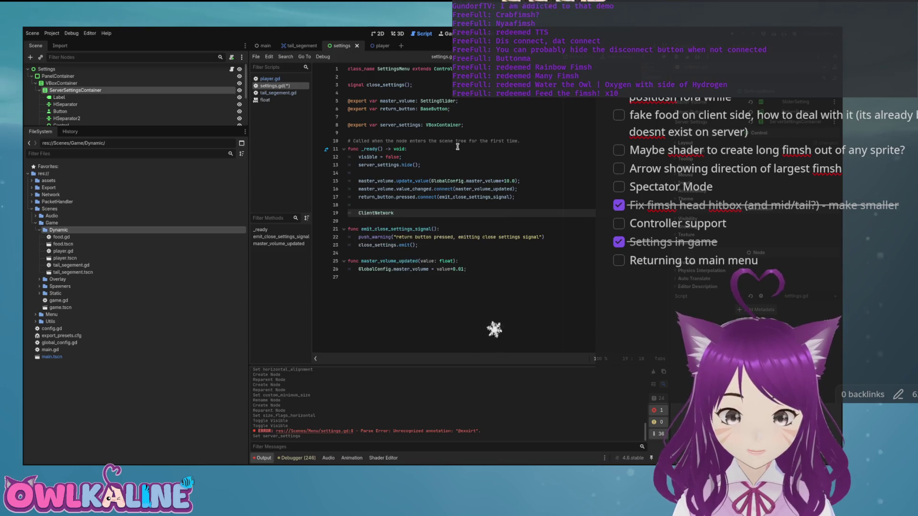
pyautogui.press('Return')
pyautogui.write('.')
pyautogui.press('Down')
pyautogui.press('Down')
pyautogui.press('Down')
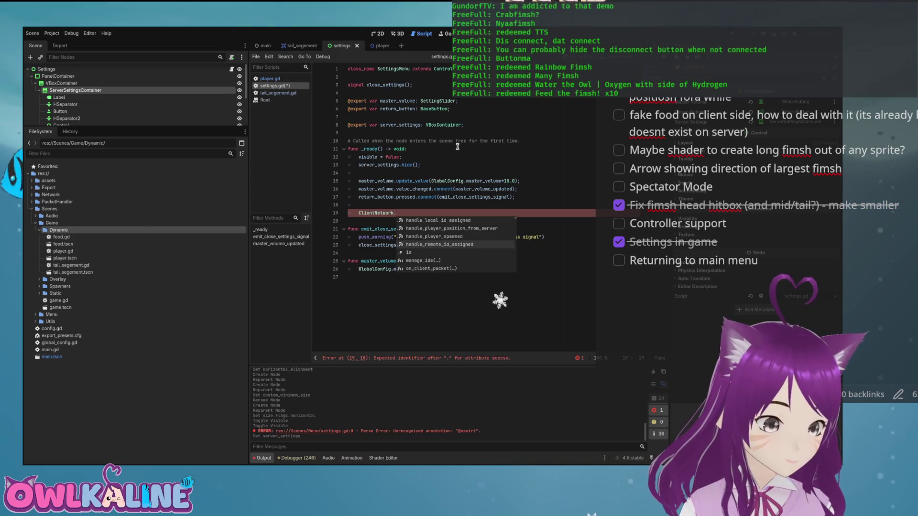
pyautogui.press('Up')
pyautogui.press('Up')
pyautogui.press('Up')
pyautogui.press('Return')
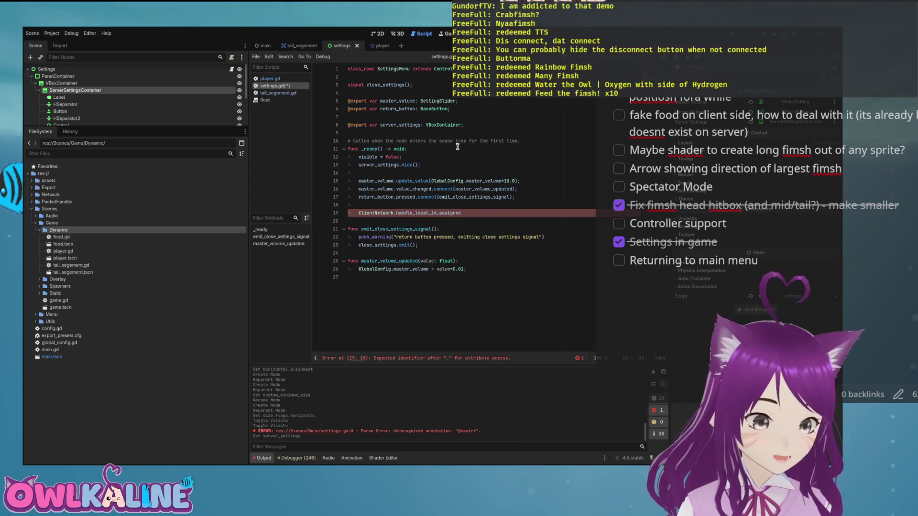
pyautogui.write('.')
pyautogui.press('Return')
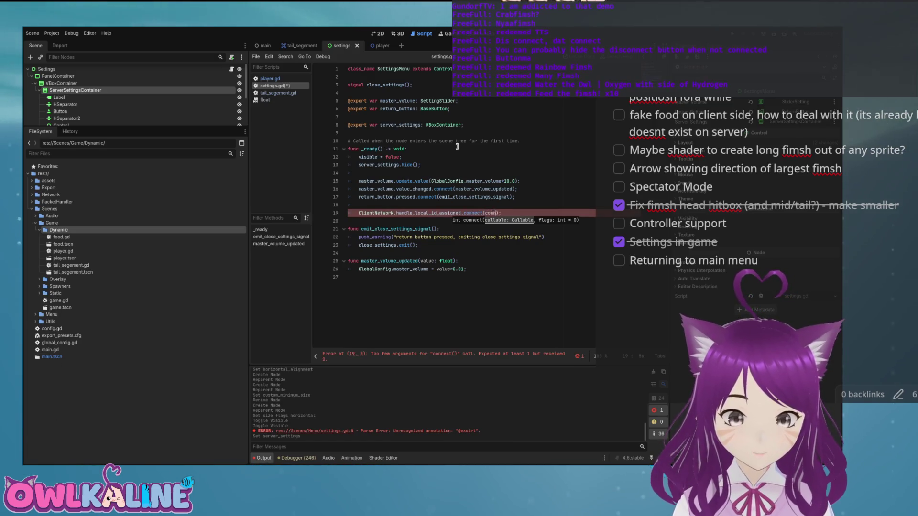
pyautogui.write('o_ser')
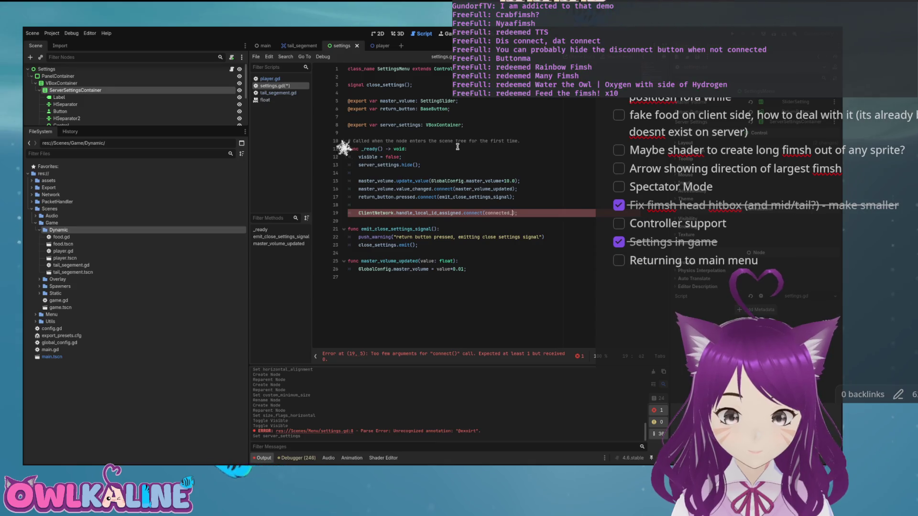
pyautogui.write('ver')
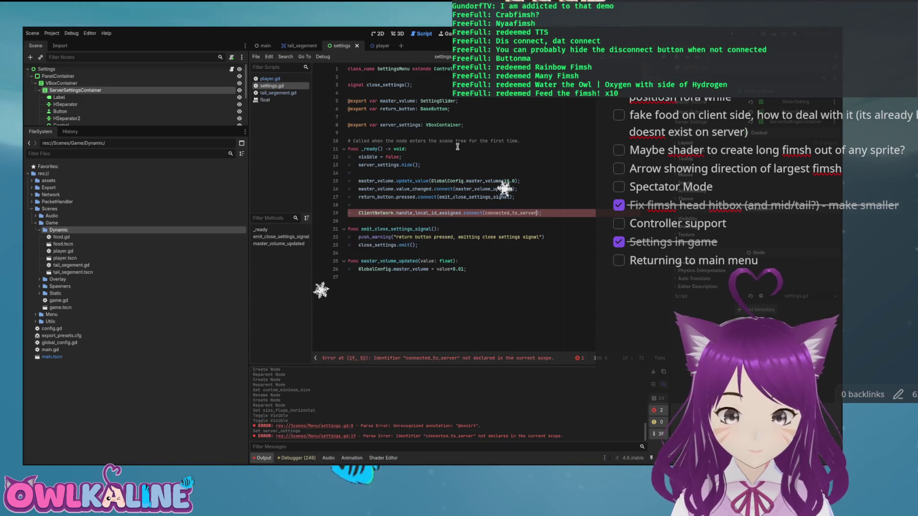
# Begin declaring func connected_to_server(): below the connect call
pyautogui.press('End')
pyautogui.press('Return')
pyautogui.press('Return')
pyautogui.press('BackSpace')
pyautogui.write('func connected')
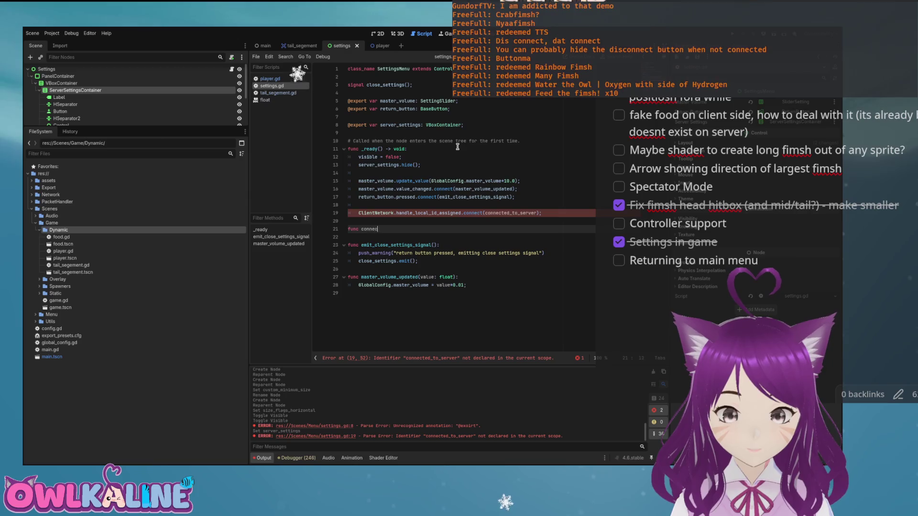
pyautogui.write('_to_server():')
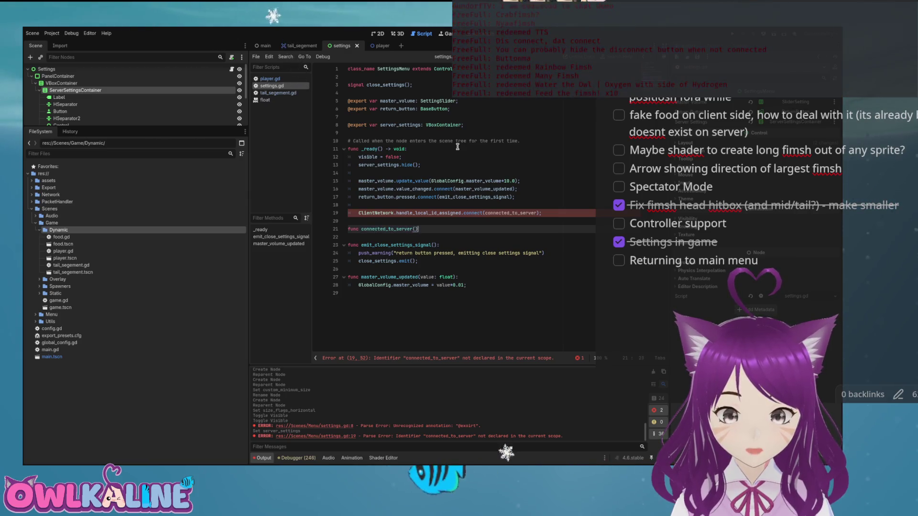
# Make connected_to_server call server_settings.show() and open a new line after the connect call
pyautogui.press('Return')
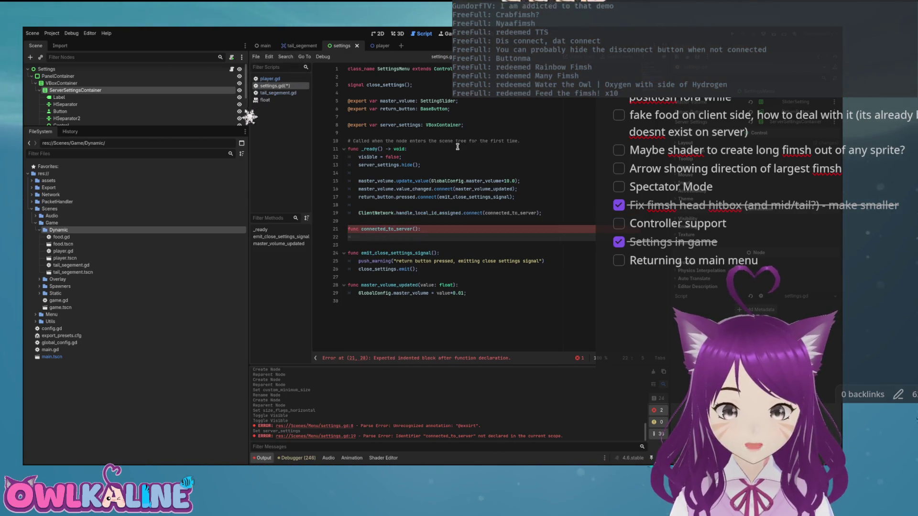
pyautogui.write('server_settings.show();')
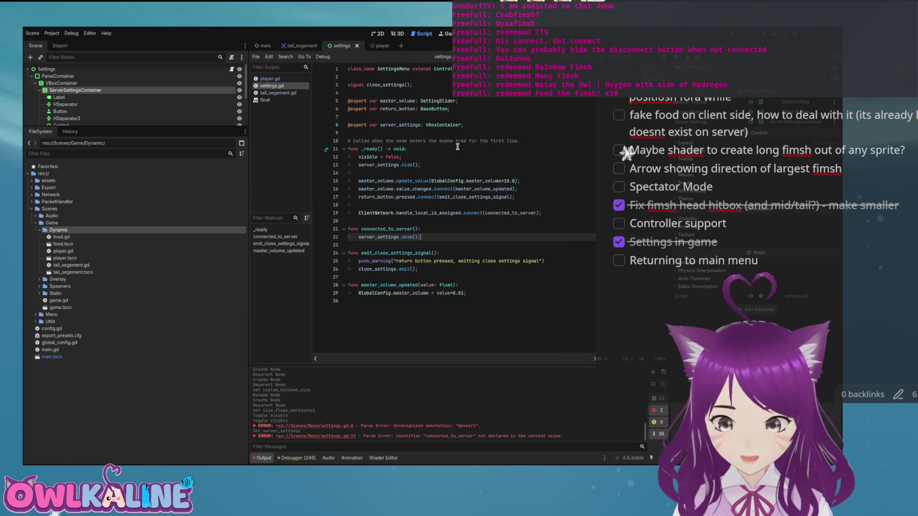
pyautogui.click(567, 214)
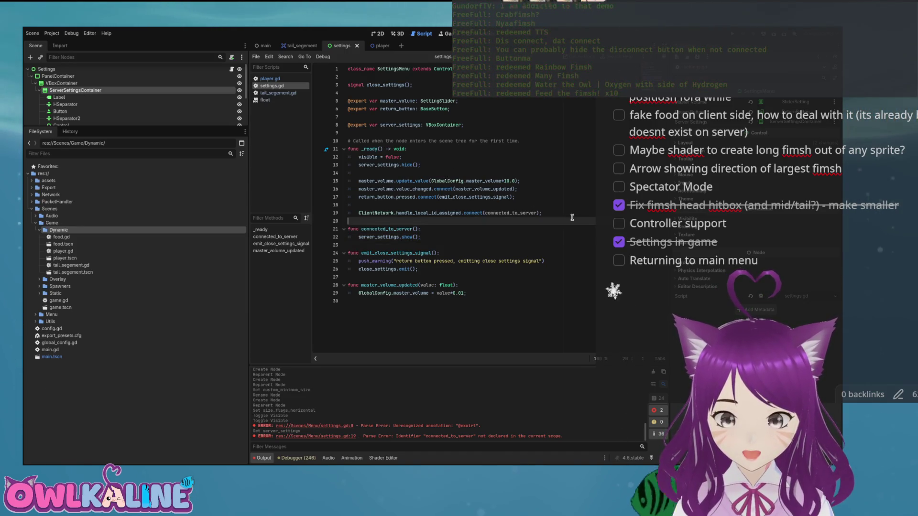
pyautogui.press('Return')
# Browse ClientNetwork's autocomplete members, then delete the unfinished 'ClientNetwork.' line
pyautogui.write('Clien')
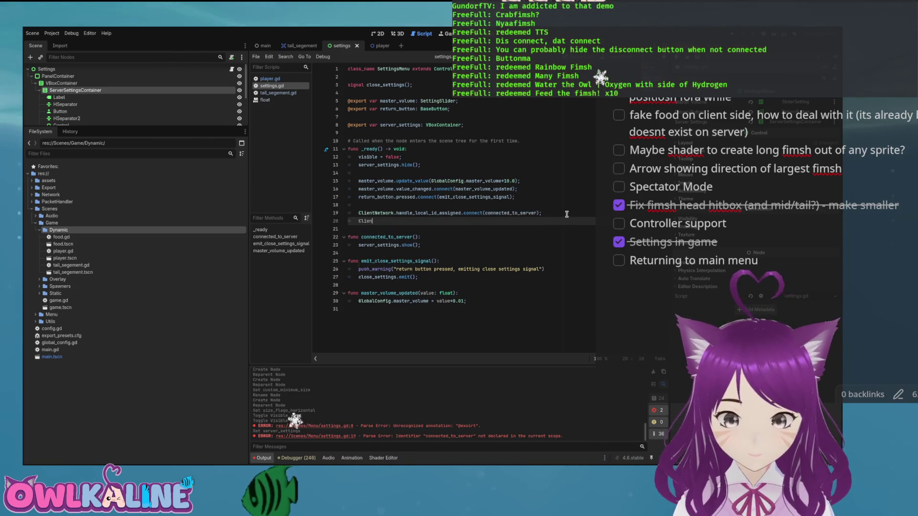
pyautogui.write('tNetwork.')
pyautogui.press('Down')
pyautogui.press('Down')
pyautogui.press('Down')
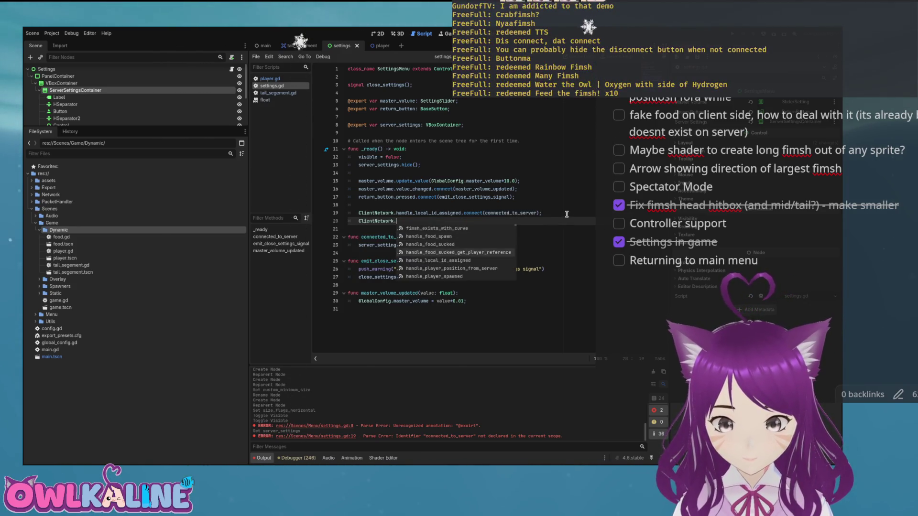
pyautogui.press('Down')
pyautogui.press('Down')
pyautogui.press('Down')
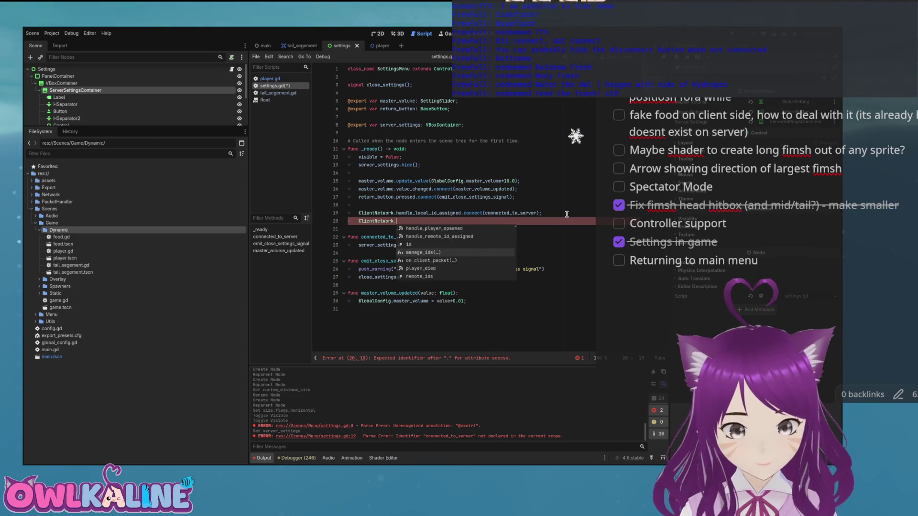
pyautogui.press('Down')
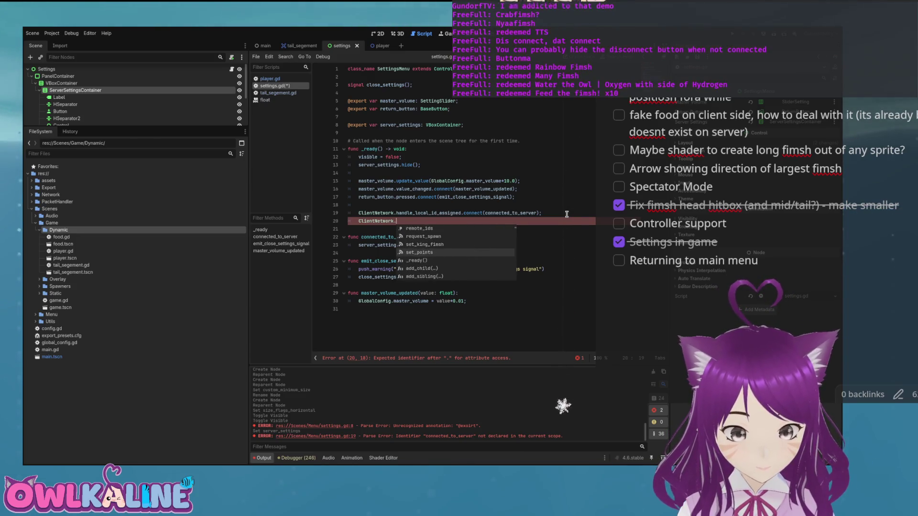
pyautogui.press('Down')
pyautogui.press('Down')
pyautogui.press('Down')
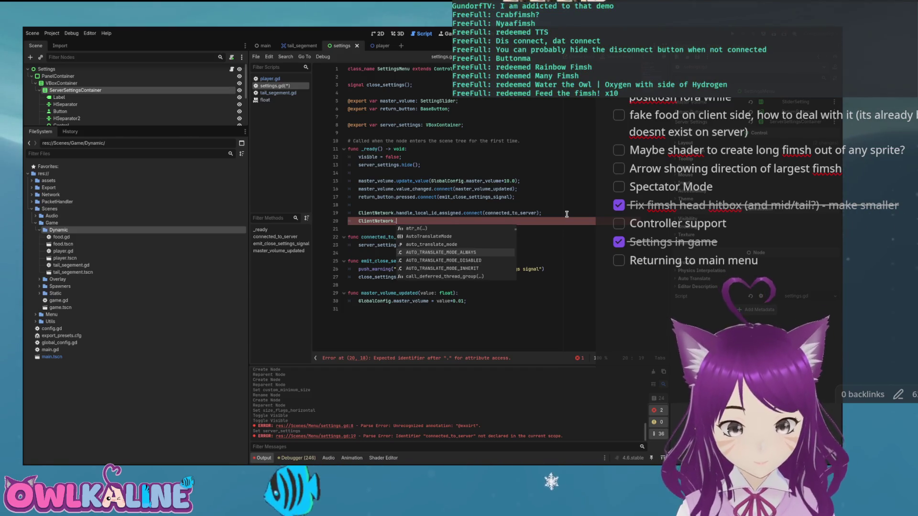
pyautogui.hotkey('shift', 'Home')
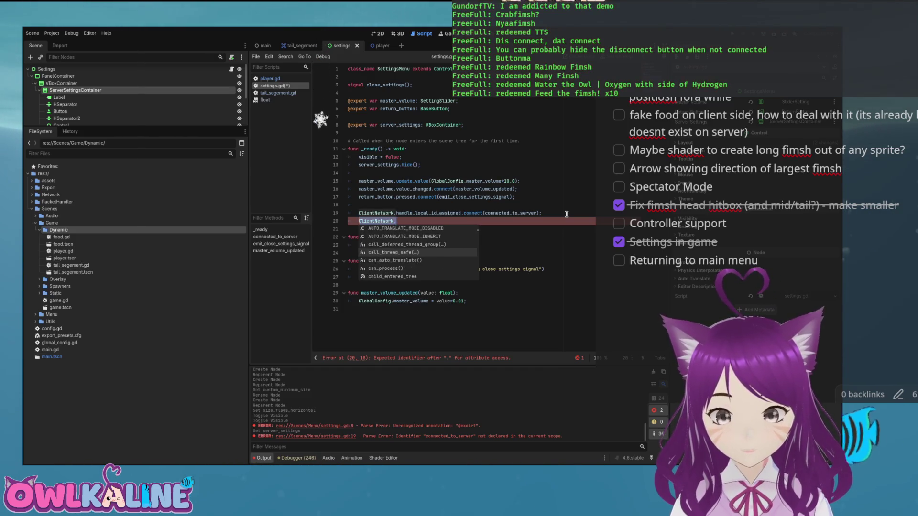
pyautogui.press('BackSpace')
pyautogui.press('BackSpace')
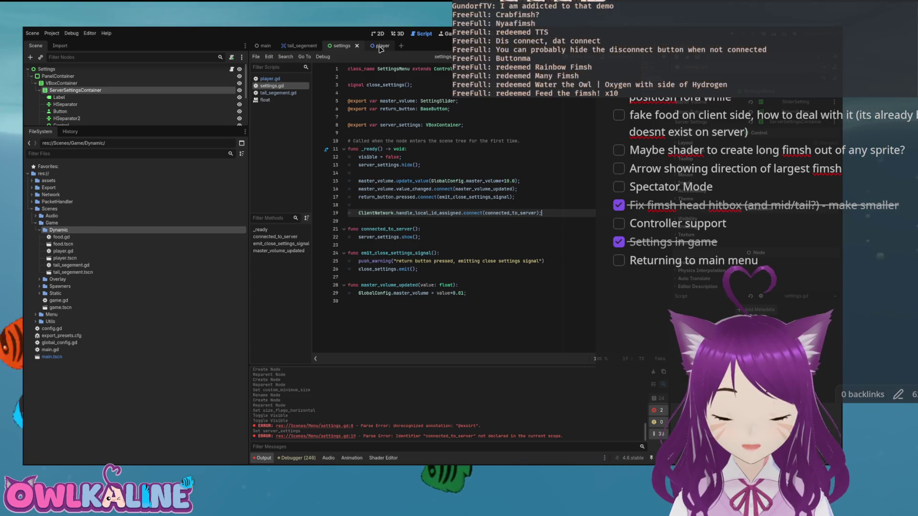
# Open game.tscn and review how game.gd shows the SettingsLayer
pyautogui.hotkey('ctrl', 'F4')
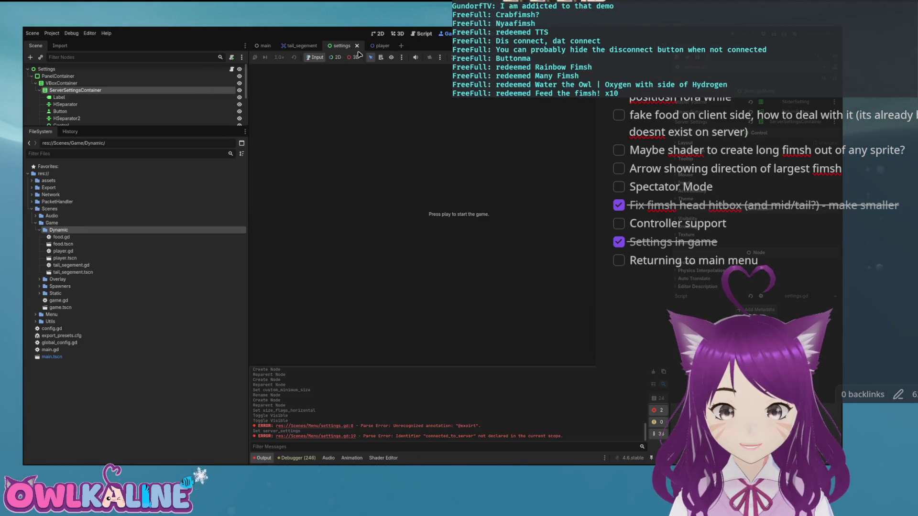
pyautogui.click(386, 33)
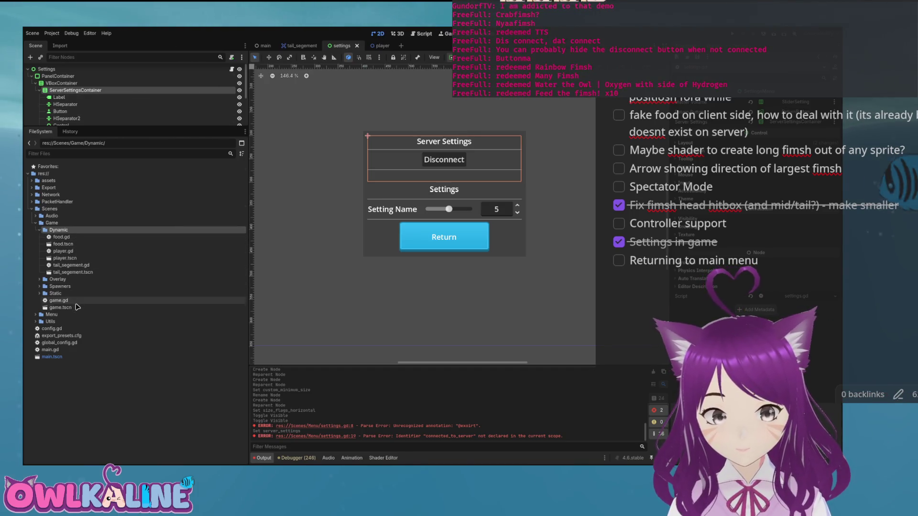
pyautogui.doubleClick(60, 307)
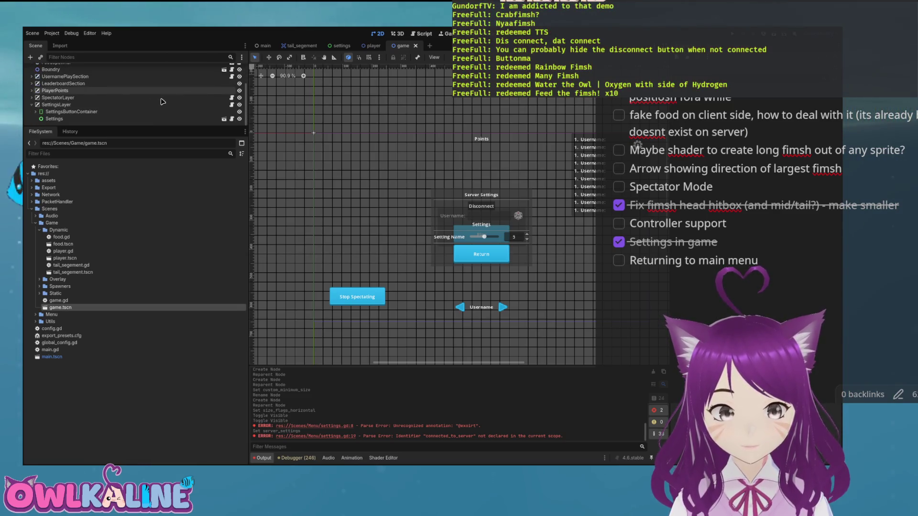
pyautogui.scroll(1, 226, 75)
pyautogui.click(232, 70)
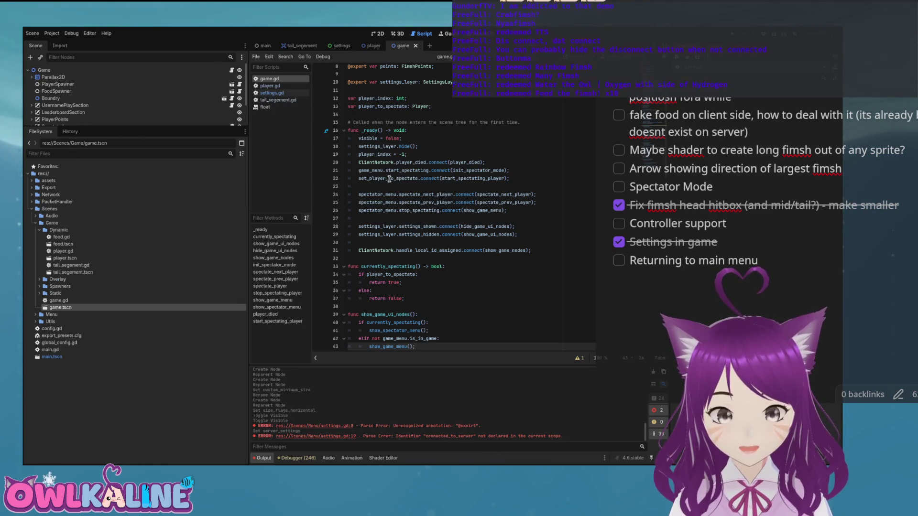
pyautogui.scroll(-5, 389, 179)
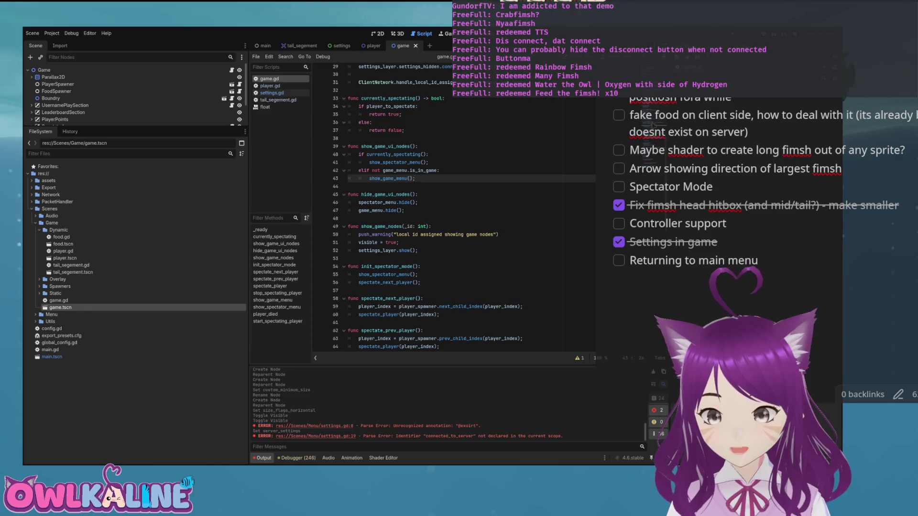
pyautogui.scroll(3, 431, 206)
pyautogui.scroll(-1, 430, 206)
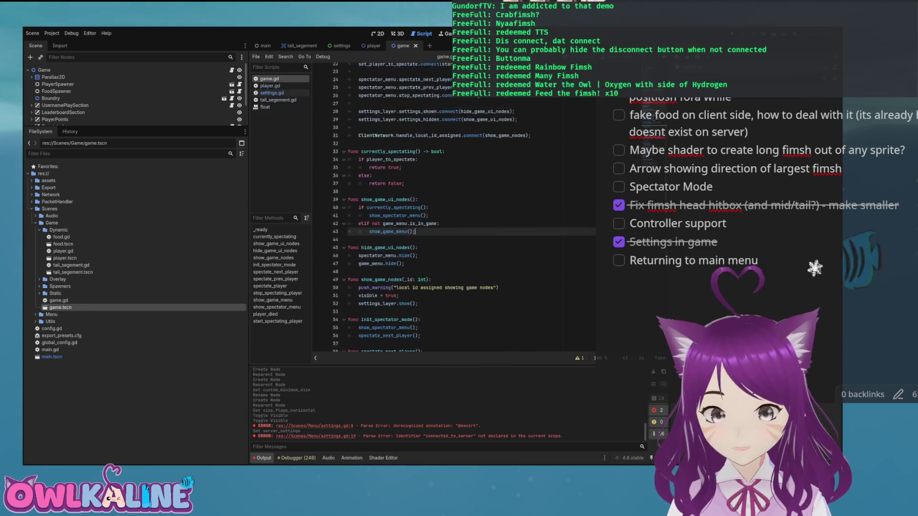
pyautogui.scroll(-2, 115, 111)
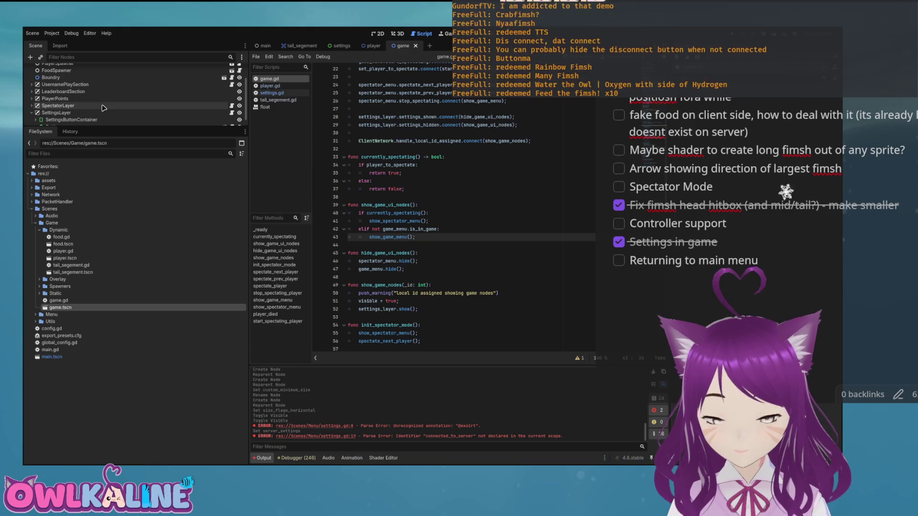
pyautogui.scroll(-1, 103, 108)
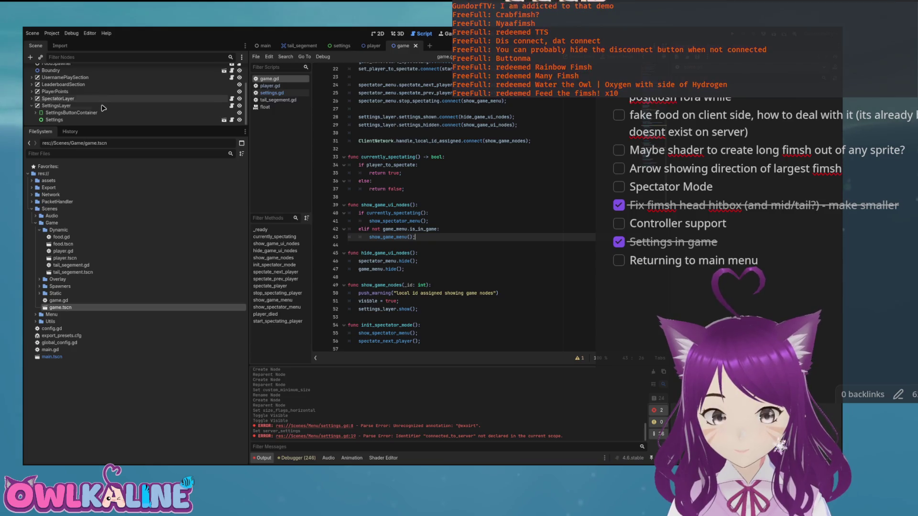
pyautogui.click(33, 110)
pyautogui.scroll(2, 109, 105)
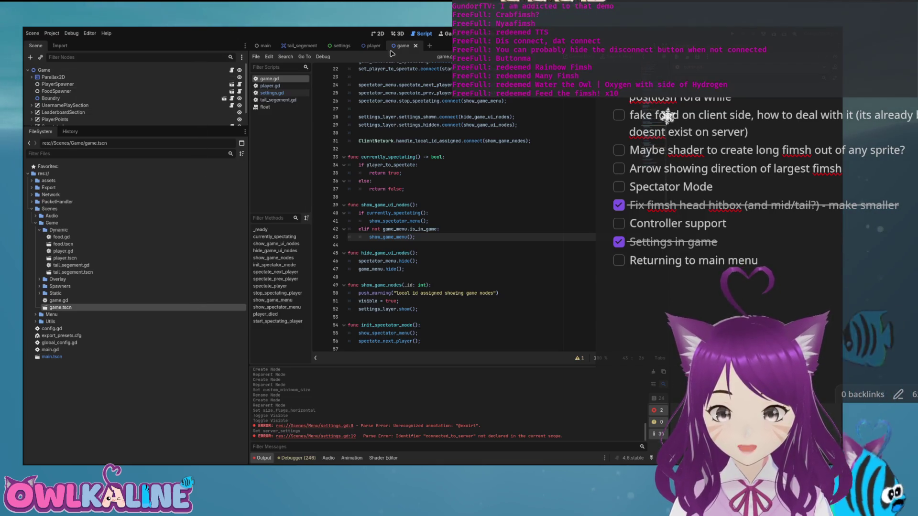
# Return to settings.gd and run the project with F5
pyautogui.click(339, 47)
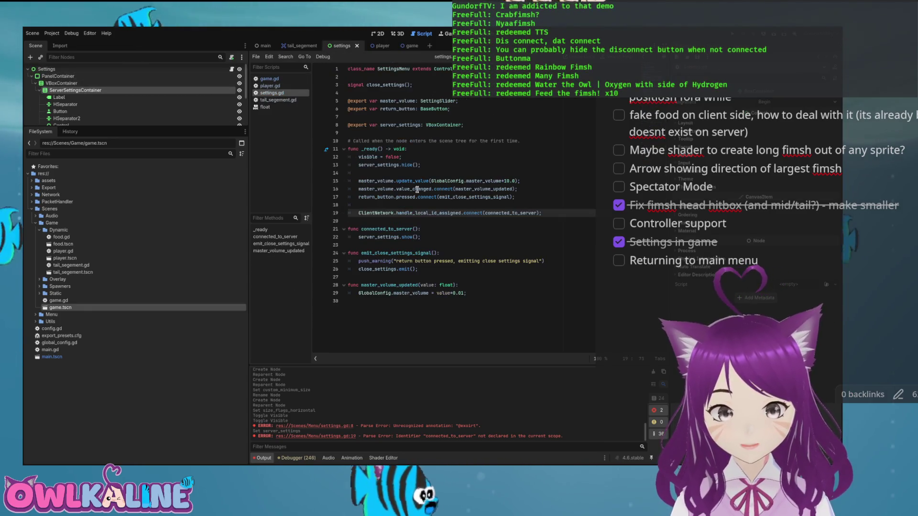
pyautogui.click(513, 208)
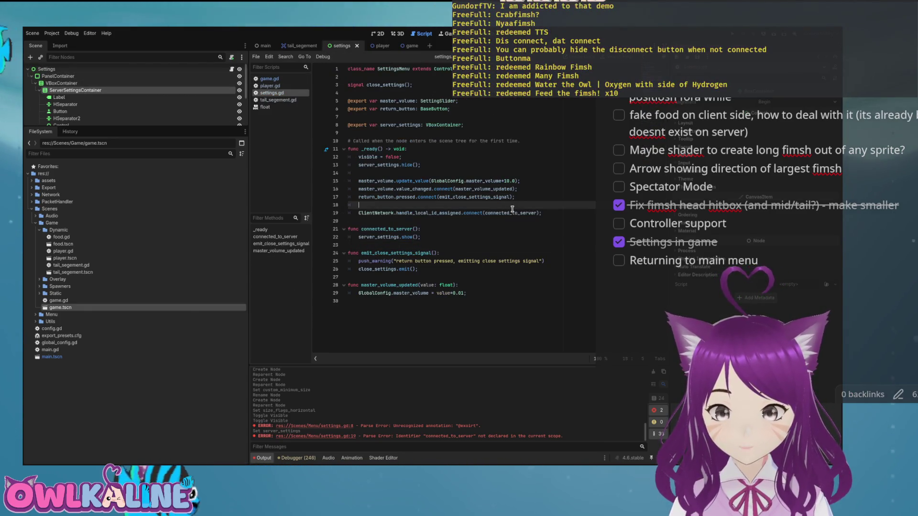
pyautogui.press('F5')
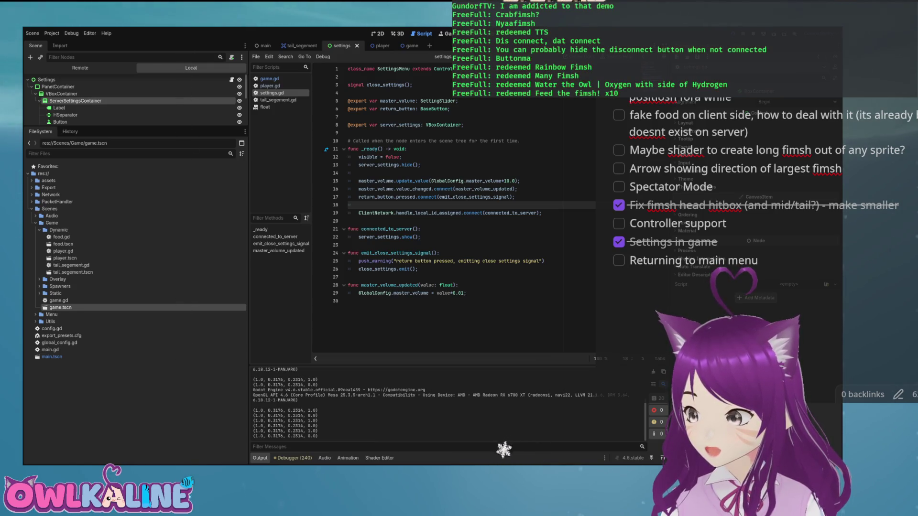
pyautogui.press('F5')
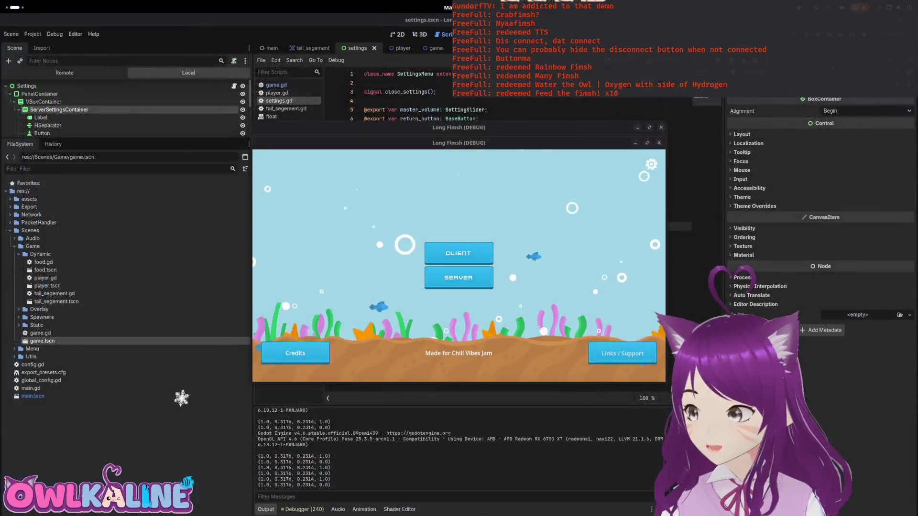
# Start the server and a client, opening and closing the gear settings panel each time
pyautogui.click(492, 264)
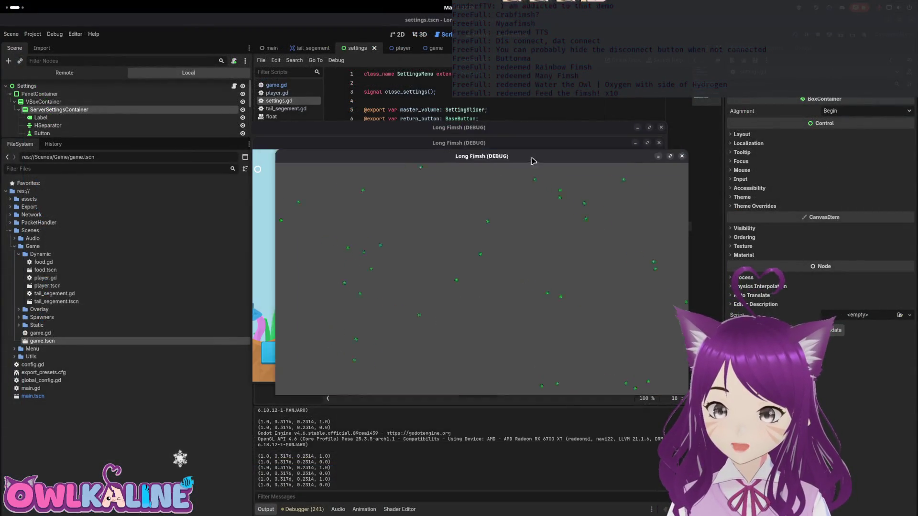
pyautogui.click(648, 165)
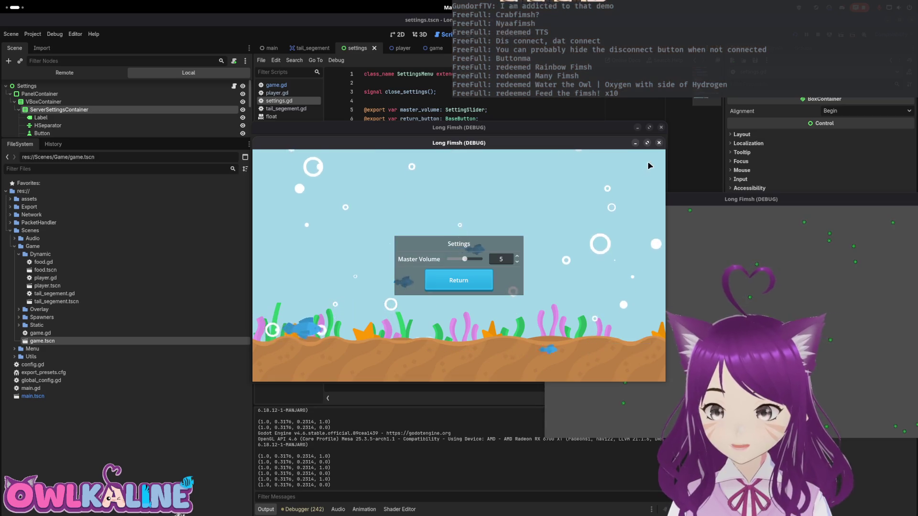
pyautogui.click(448, 287)
pyautogui.click(457, 250)
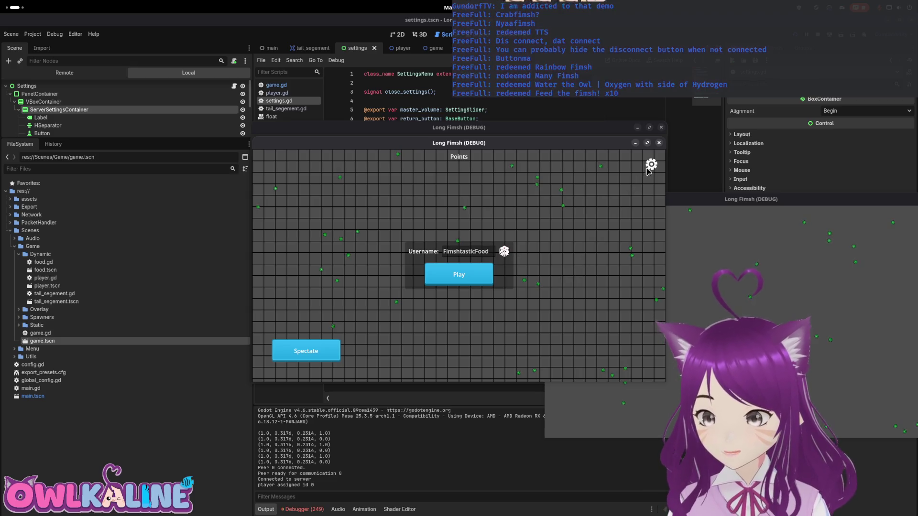
pyautogui.click(651, 165)
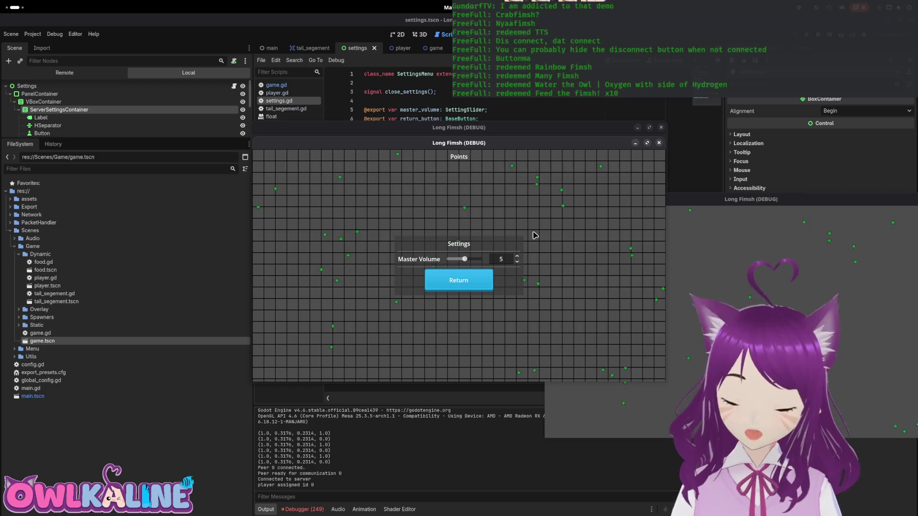
pyautogui.click(474, 278)
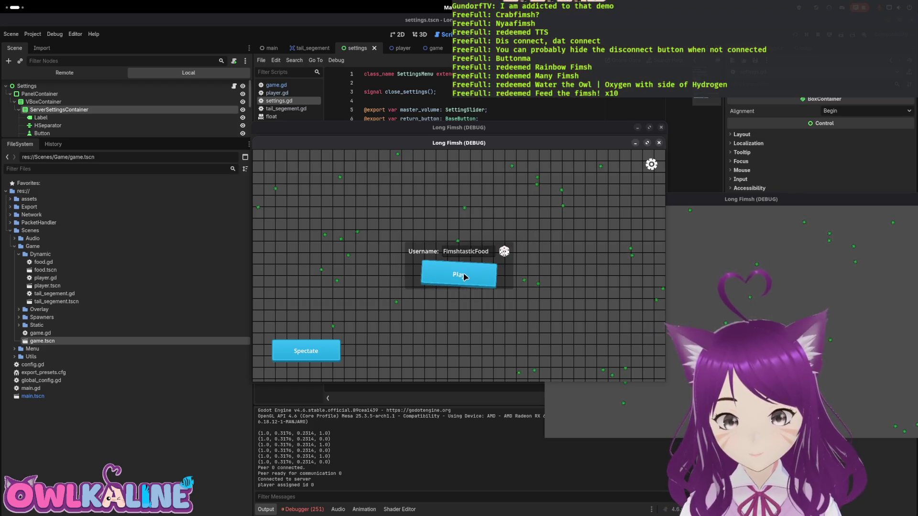
# Start playing as the fish, close settings, and stop the game with F8
pyautogui.click(466, 278)
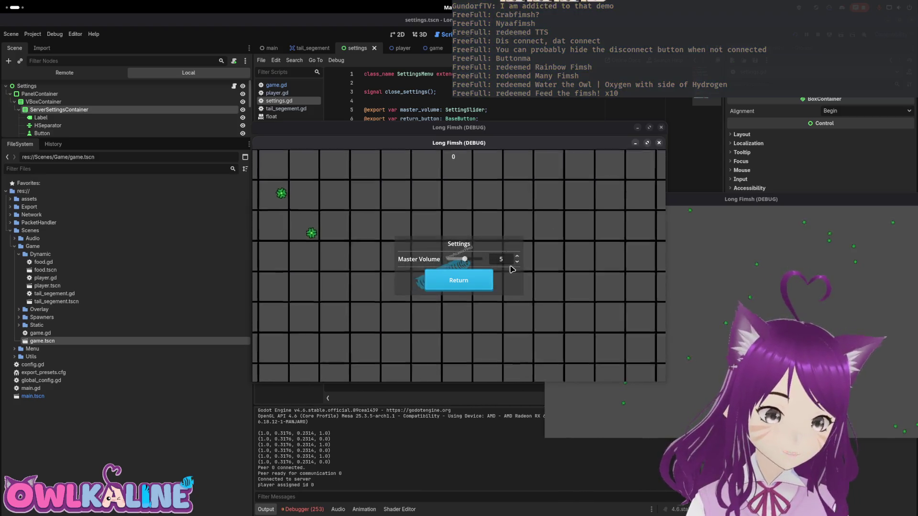
pyautogui.click(462, 282)
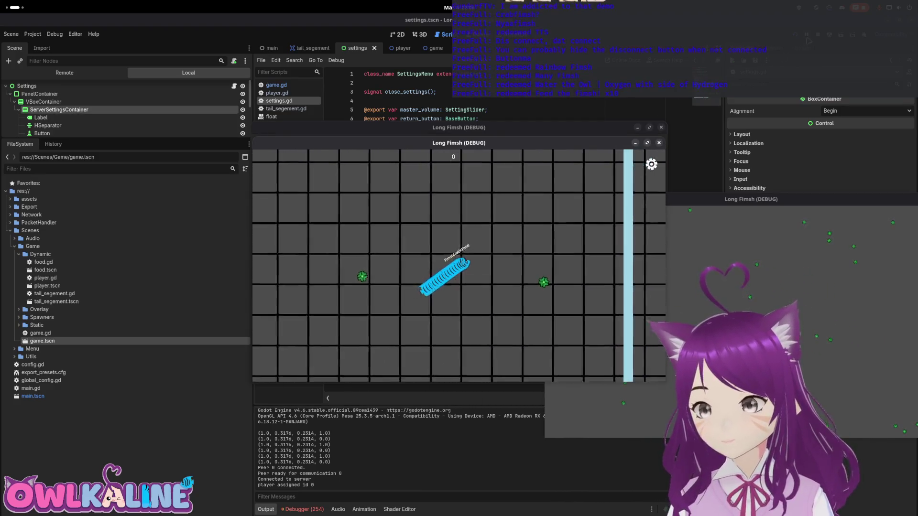
pyautogui.press('F8')
pyautogui.click(466, 188)
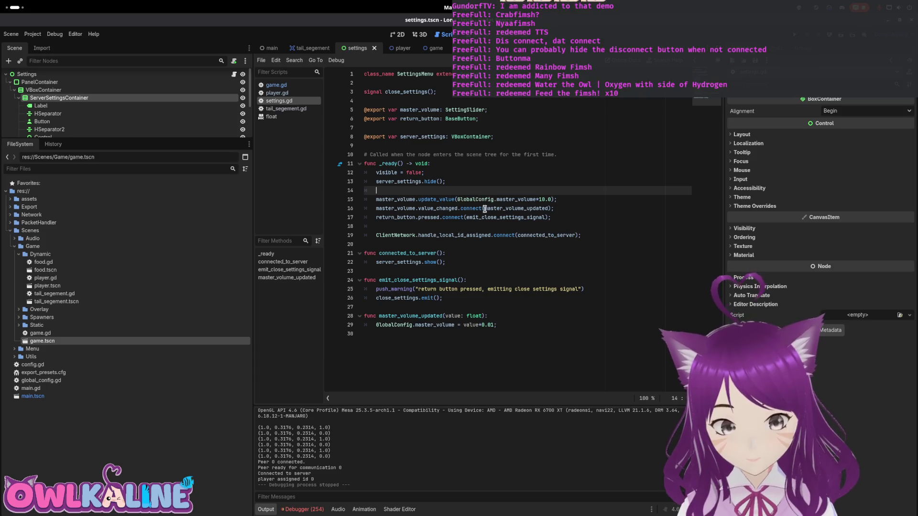
# Inspect the Settings node's exported ServerSettingsContainer property and the _ready function
pyautogui.click(148, 75)
pyautogui.click(165, 97)
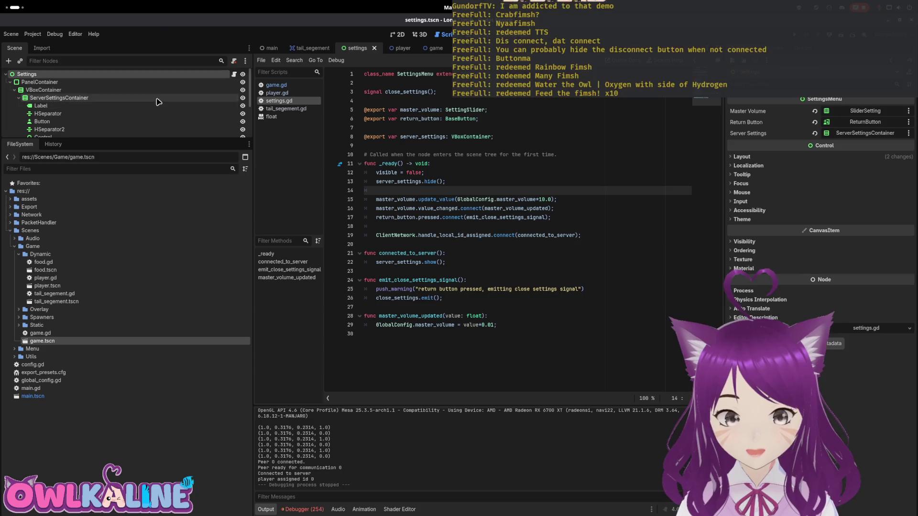
pyautogui.click(444, 155)
pyautogui.click(440, 181)
pyautogui.click(446, 164)
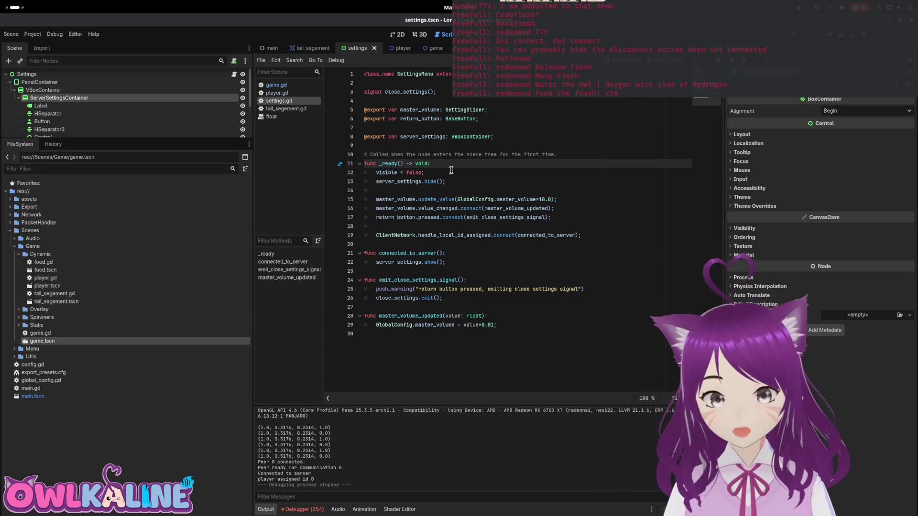
# Give connected_to_server an _idx: int parameter, save, and run the project with F5
pyautogui.click(439, 262)
pyautogui.click(439, 253)
pyautogui.write('i')
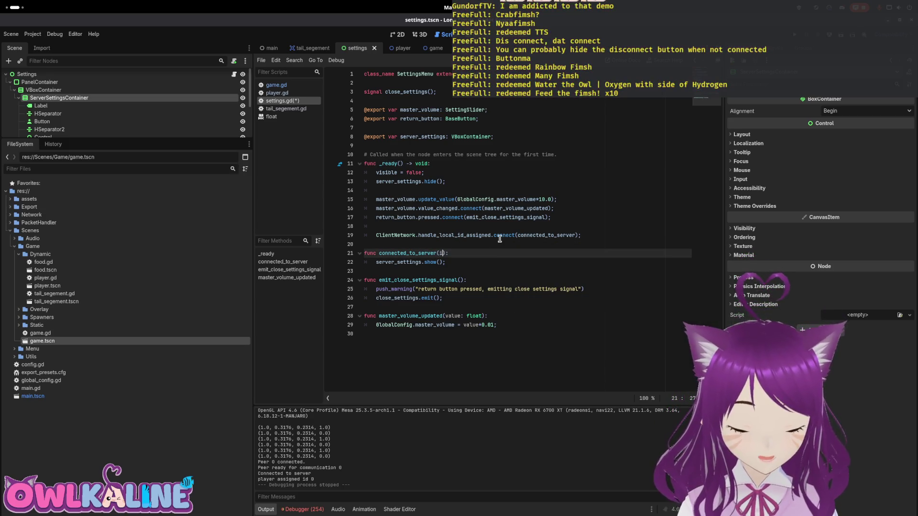
pyautogui.press('BackSpace')
pyautogui.write('_: int')
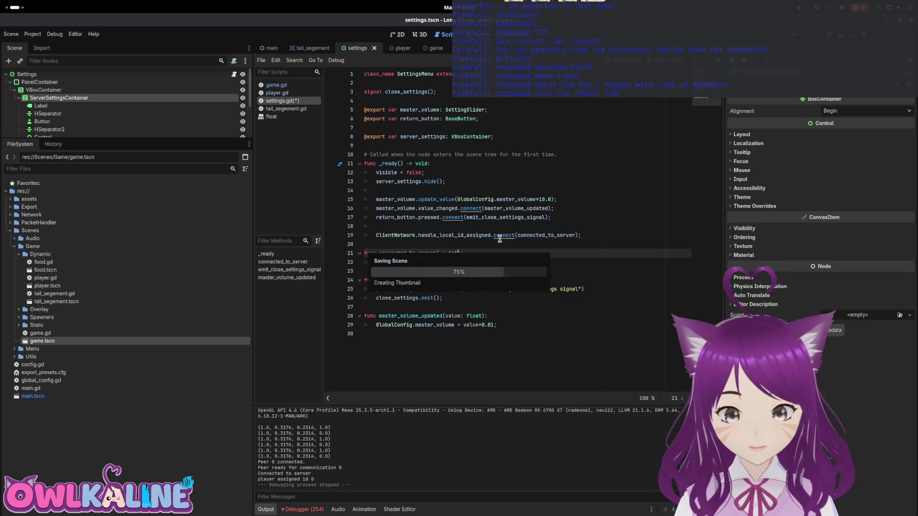
pyautogui.hotkey('ctrl', 's')
pyautogui.click(493, 247)
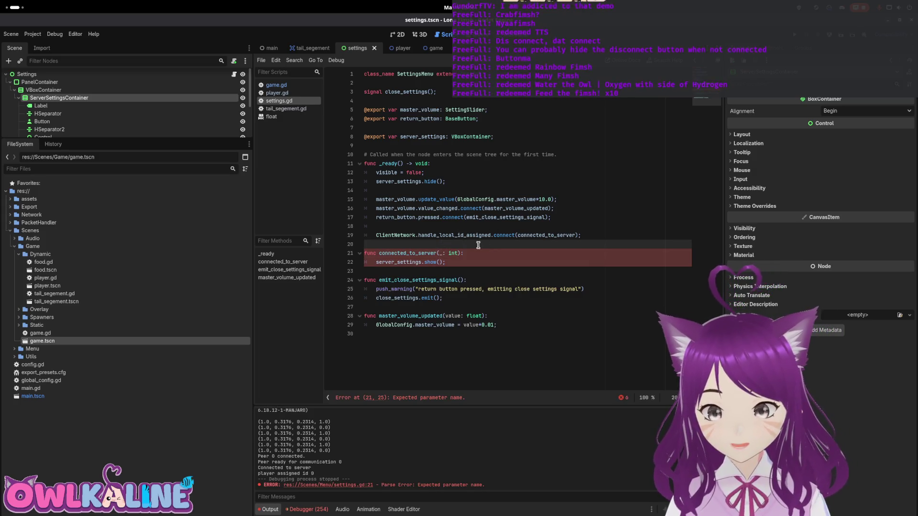
pyautogui.click(443, 251)
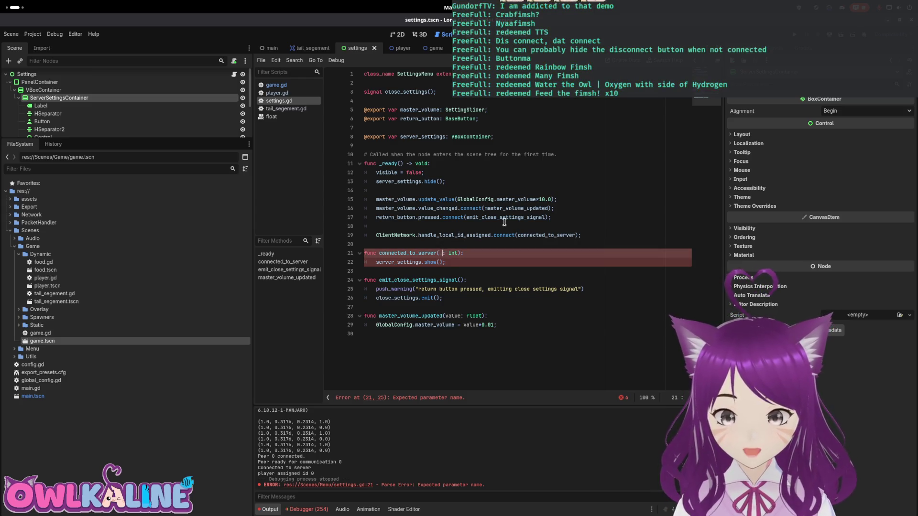
pyautogui.click(560, 217)
pyautogui.press('F5')
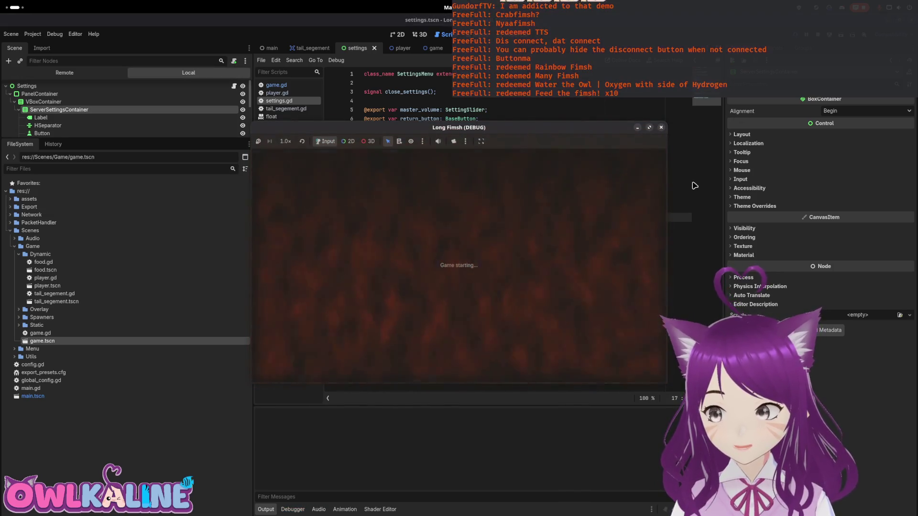
# Connect both game windows as clients, confirm settings shows Server Settings with Disconnect, then stop with F8
pyautogui.click(652, 165)
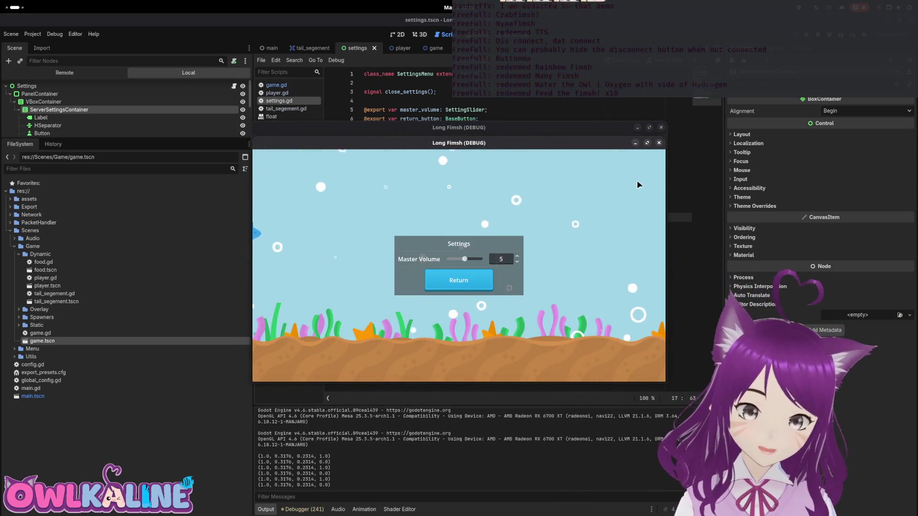
pyautogui.click(460, 278)
pyautogui.click(481, 250)
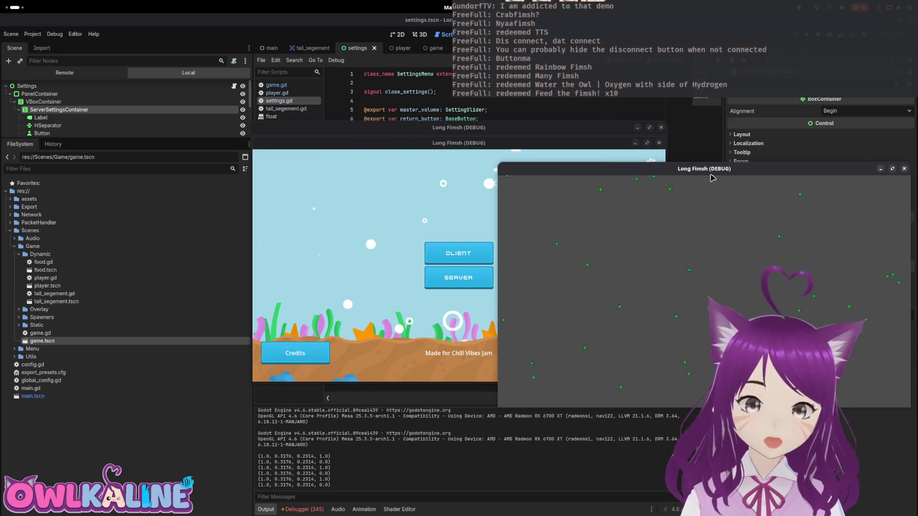
pyautogui.click(469, 256)
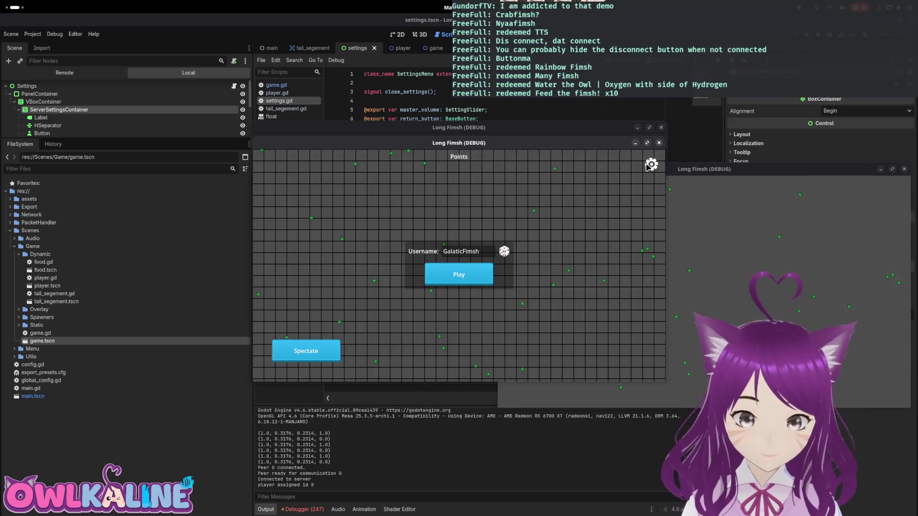
pyautogui.click(459, 273)
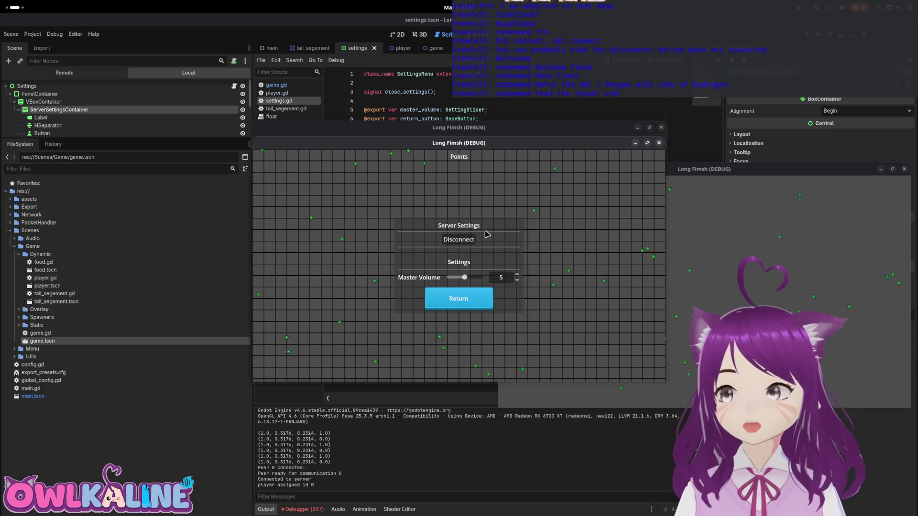
pyautogui.click(468, 309)
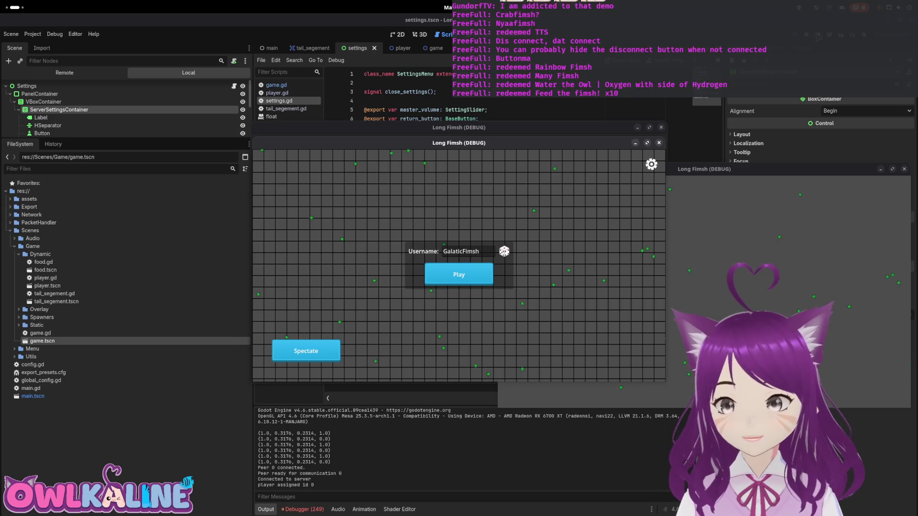
pyautogui.press('F8')
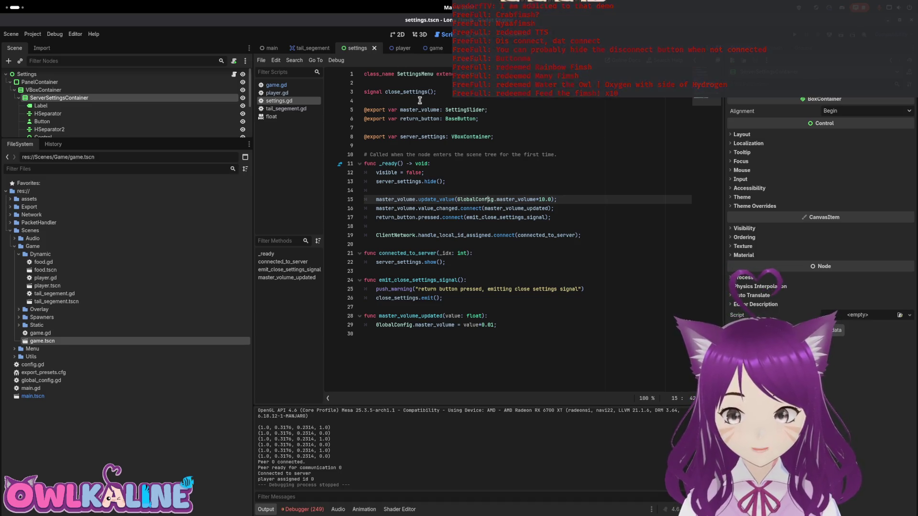
# Open client_network.gd from the Network folder and scroll to on_client_packet
pyautogui.click(10, 215)
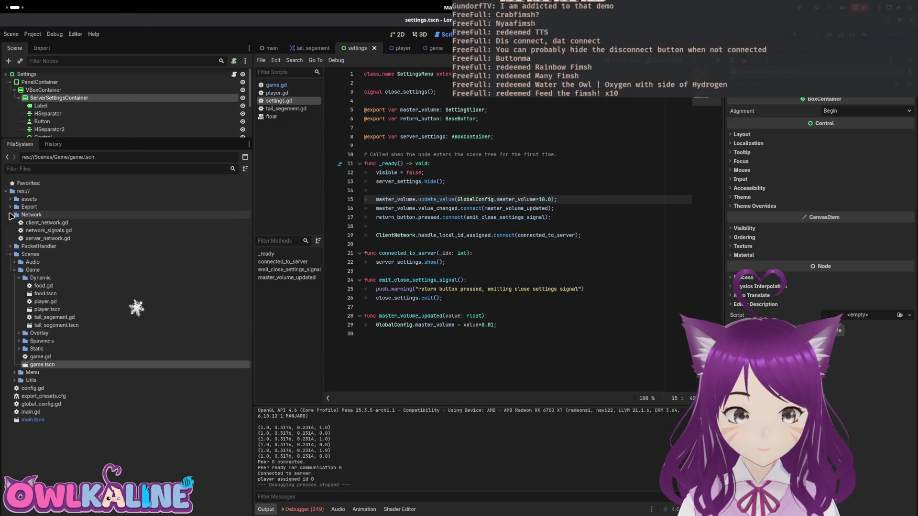
pyautogui.doubleClick(46, 224)
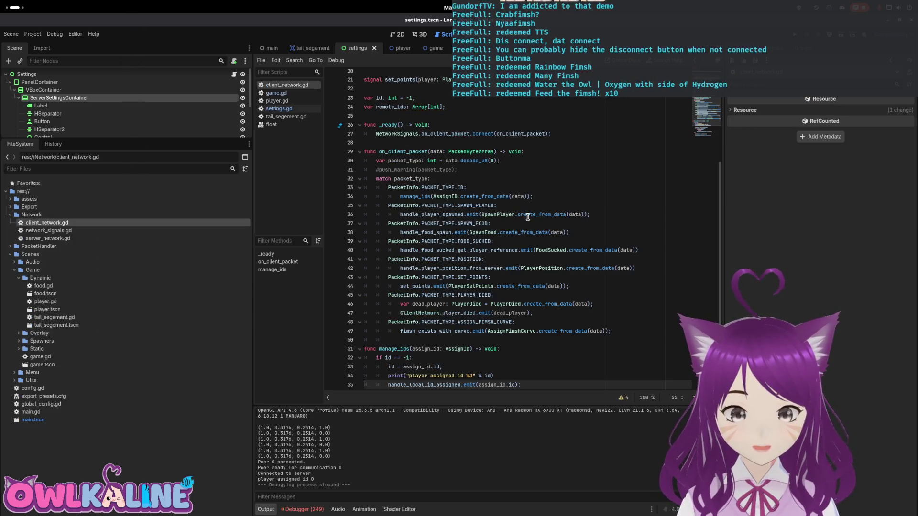
pyautogui.moveTo(528, 217)
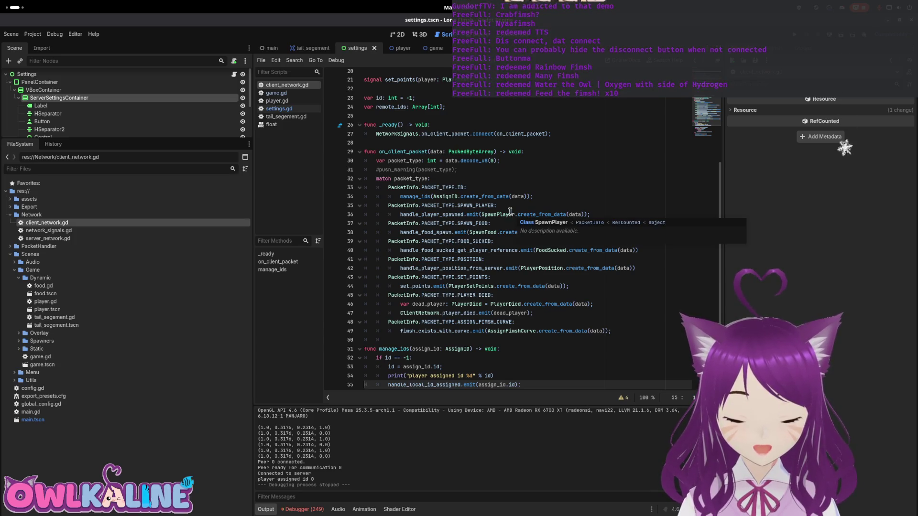
pyautogui.scroll(4, 514, 214)
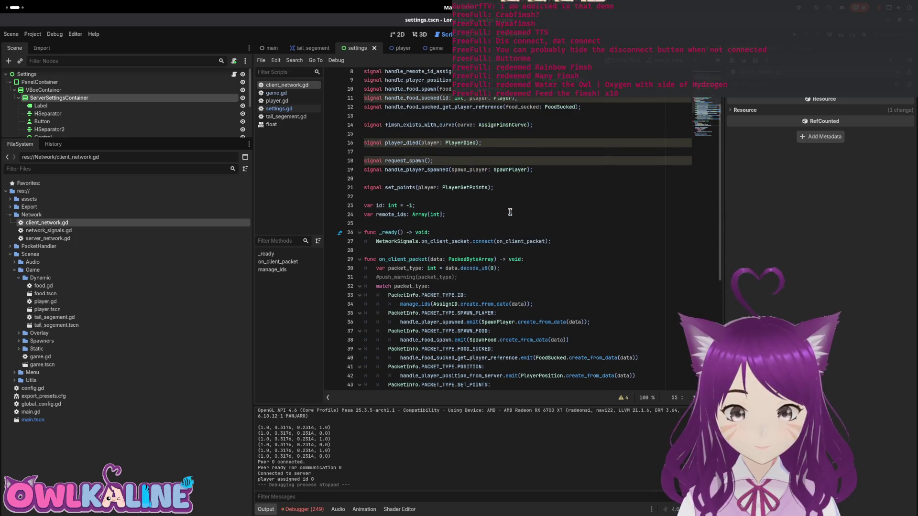
pyautogui.scroll(2, 510, 212)
pyautogui.scroll(-10, 510, 212)
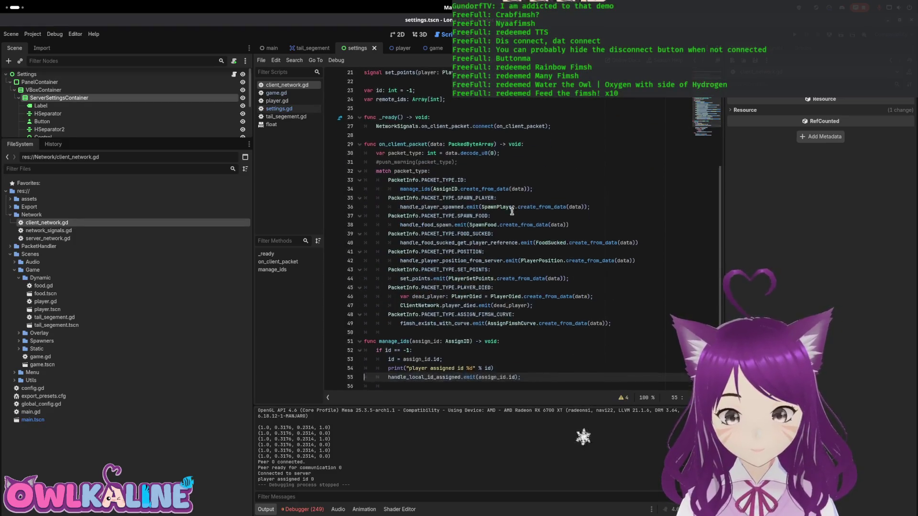
pyautogui.scroll(4, 511, 213)
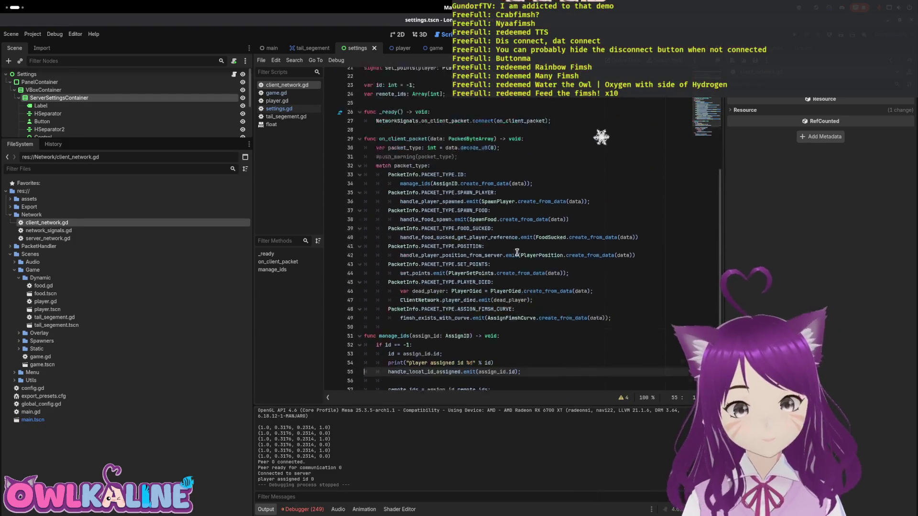
# Add a blank line inside on_client_packet, try a ClientNetwork reference, then erase it
pyautogui.click(533, 175)
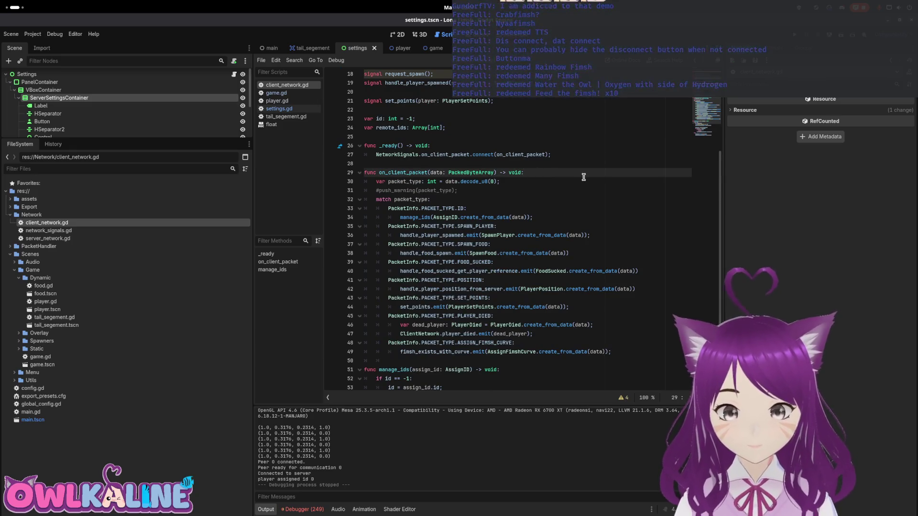
pyautogui.press('Return')
pyautogui.press('Return')
pyautogui.press('Up')
pyautogui.write('li')
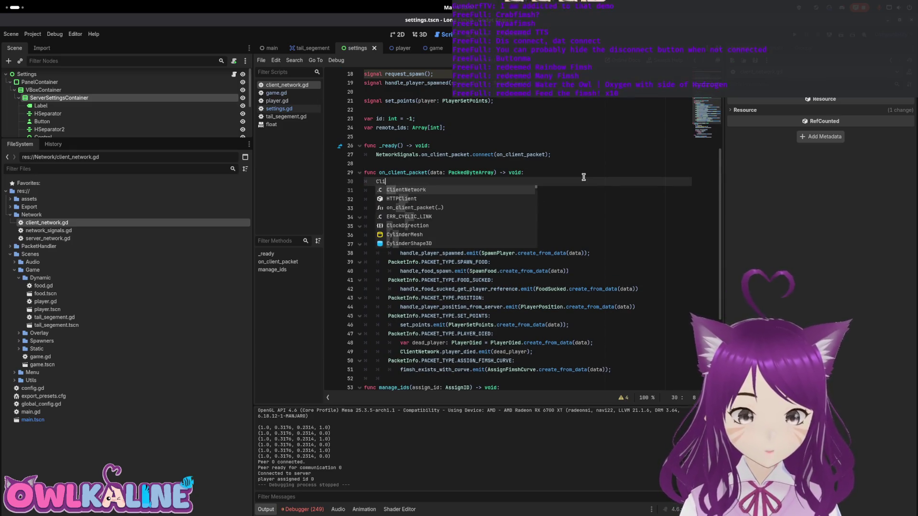
pyautogui.press('Return')
pyautogui.write('.cli')
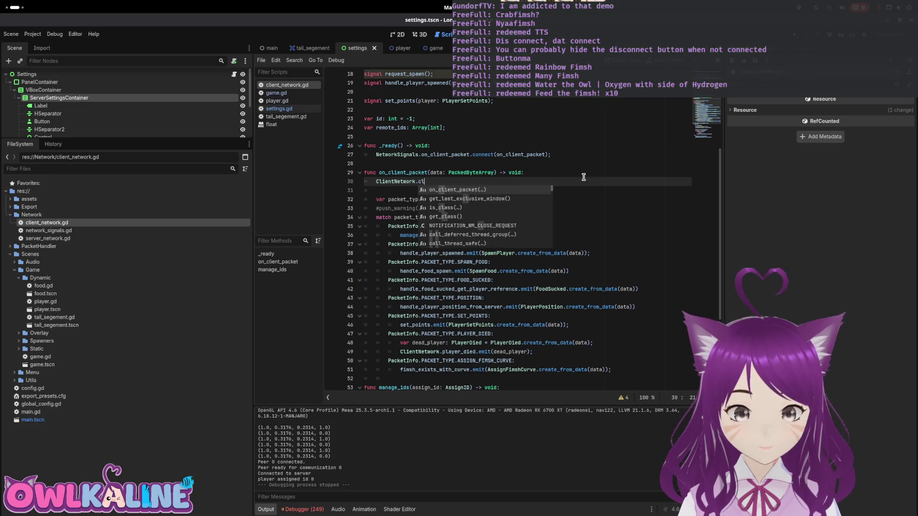
pyautogui.press('BackSpace')
pyautogui.press('BackSpace')
pyautogui.press('BackSpace')
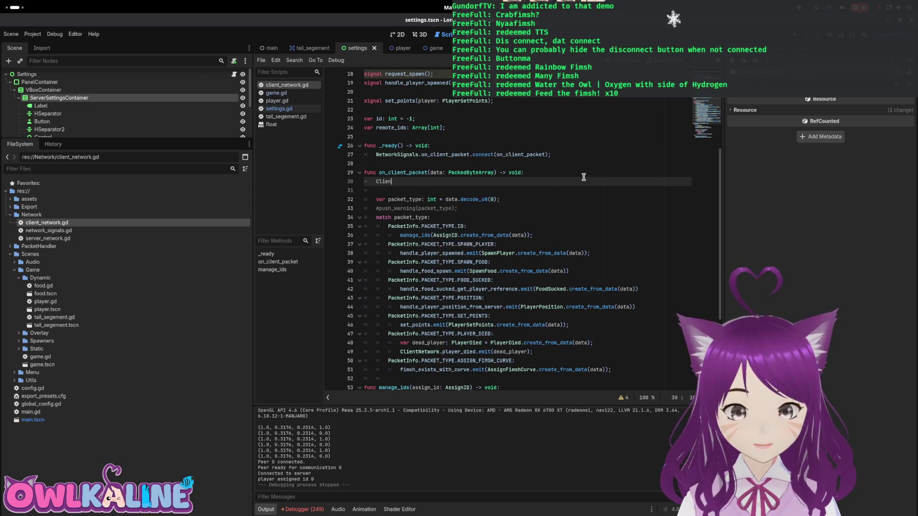
pyautogui.press('BackSpace')
pyautogui.press('BackSpace')
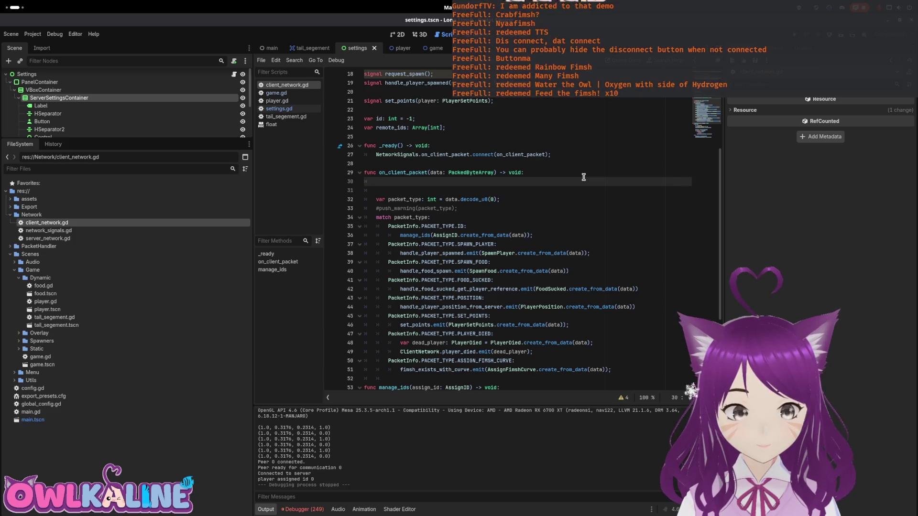
# Type NetworkSignals.client. on line 30 using autocomplete
pyautogui.write('Net')
pyautogui.press('Return')
pyautogui.write('.c')
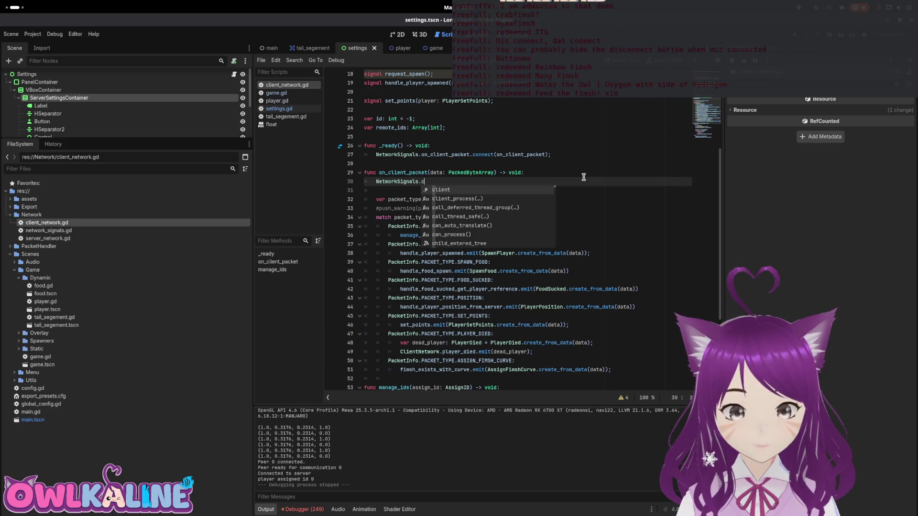
pyautogui.press('Return')
pyautogui.write('.')
# Browse the client's member suggestions, try typing 'pi', then erase it
pyautogui.press('Down')
pyautogui.press('Down')
pyautogui.press('Down')
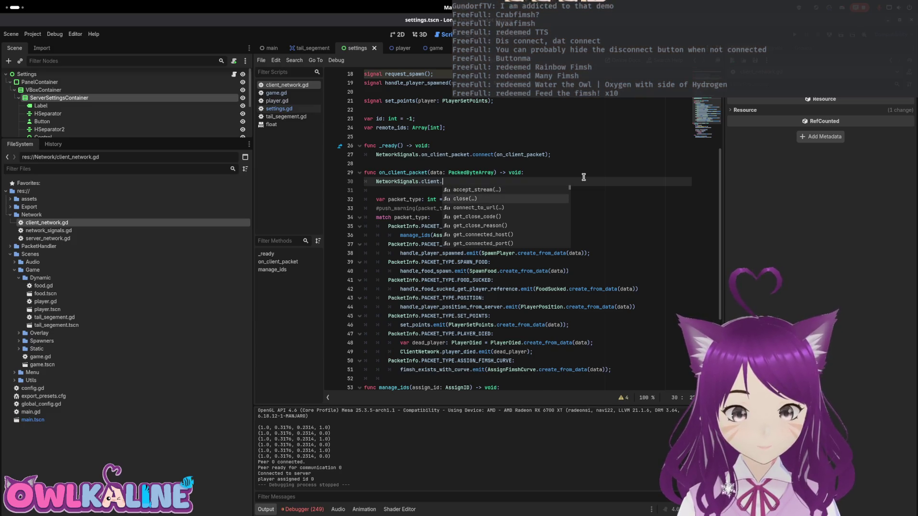
pyautogui.press('Down')
pyautogui.press('Down')
pyautogui.press('Down')
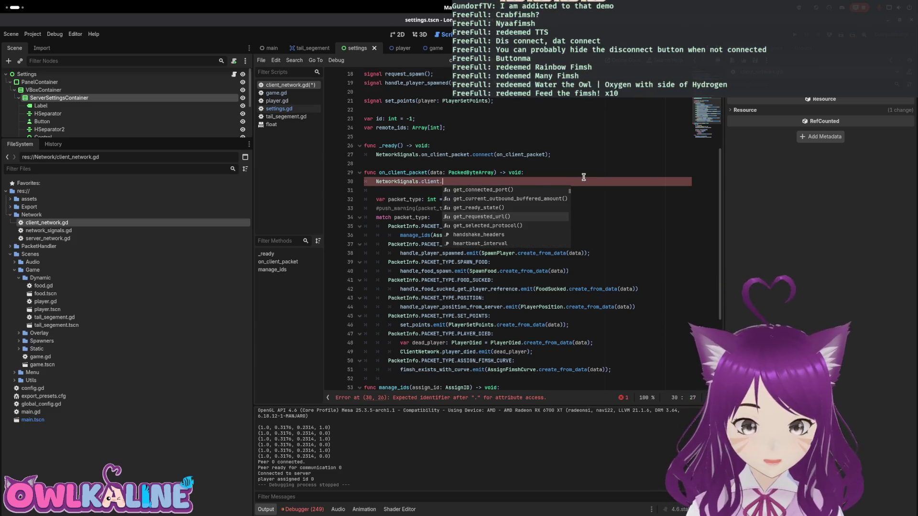
pyautogui.press('Down')
pyautogui.press('Down')
pyautogui.press('Down')
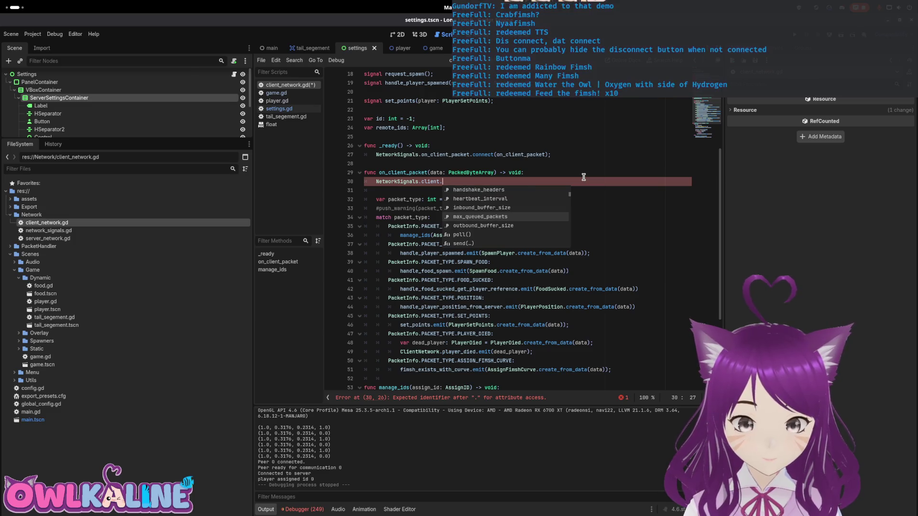
pyautogui.press('Down')
pyautogui.press('Down')
pyautogui.press('Down')
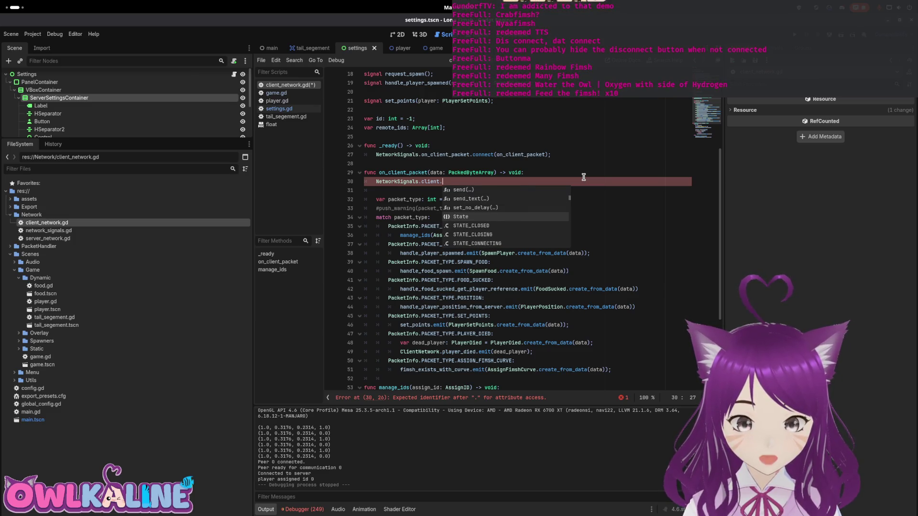
pyautogui.press('Down')
pyautogui.press('Down')
pyautogui.press('Down')
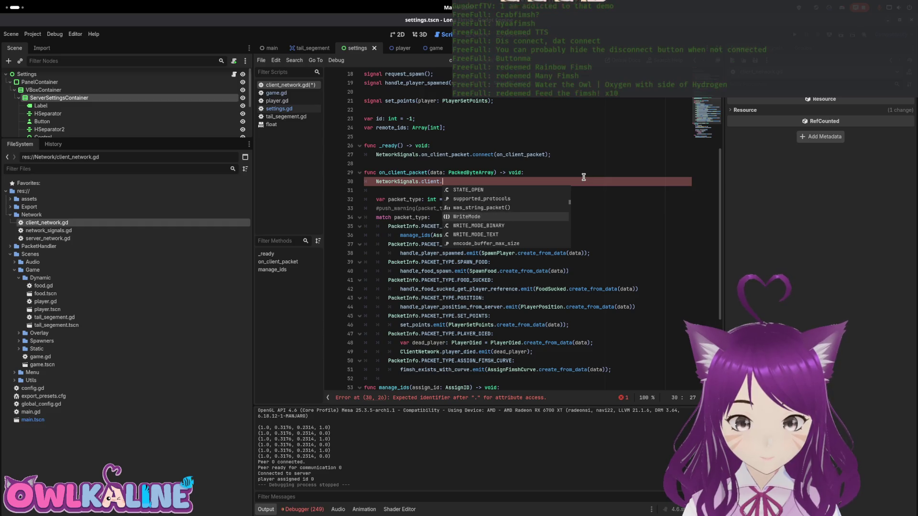
pyautogui.press('Down')
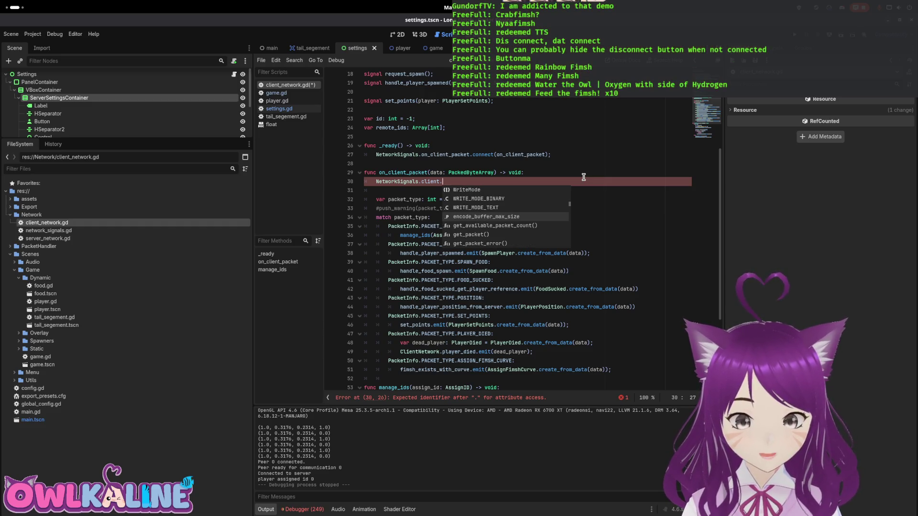
pyautogui.press('Down')
pyautogui.press('Down')
pyautogui.press('Down')
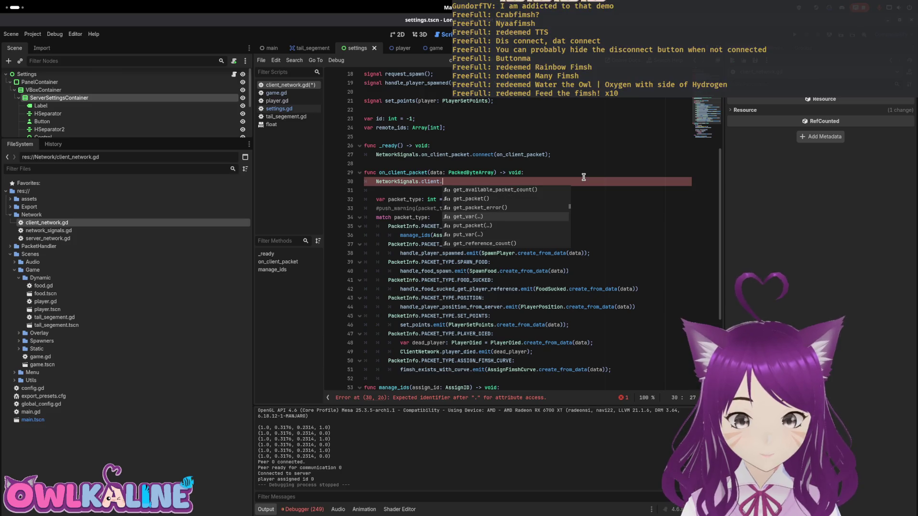
pyautogui.press('Down')
pyautogui.press('Down')
pyautogui.press('Down')
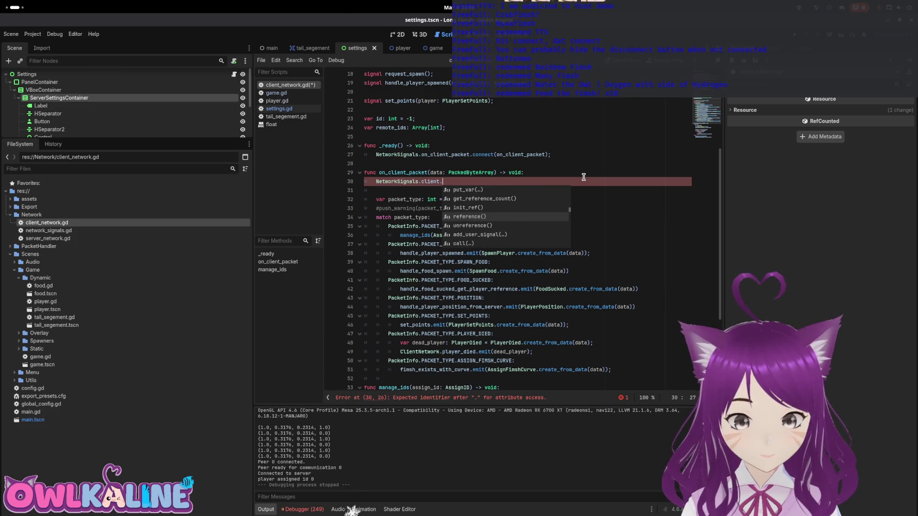
pyautogui.write('pi')
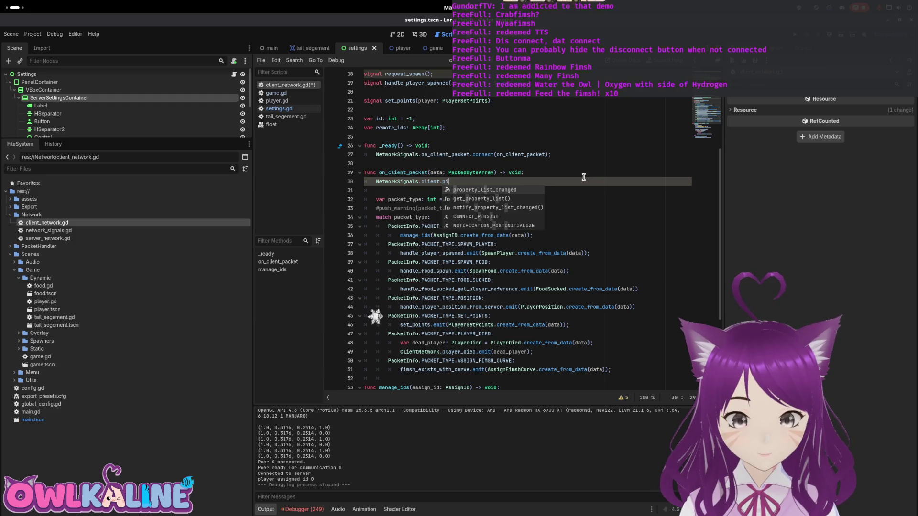
pyautogui.press('BackSpace')
pyautogui.press('BackSpace')
pyautogui.press('BackSpace')
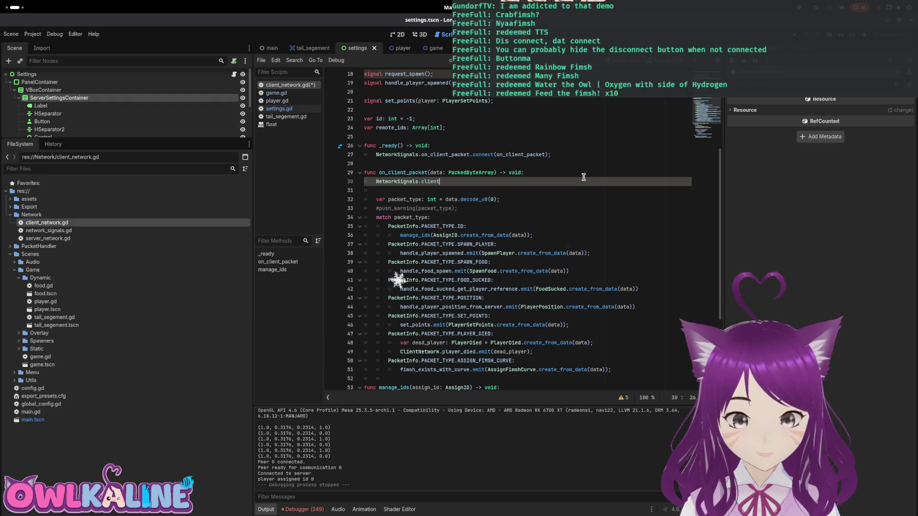
# Reopen the client's member suggestions and insert heartbeat_interval
pyautogui.write('.')
pyautogui.press('Down')
pyautogui.press('Down')
pyautogui.press('Down')
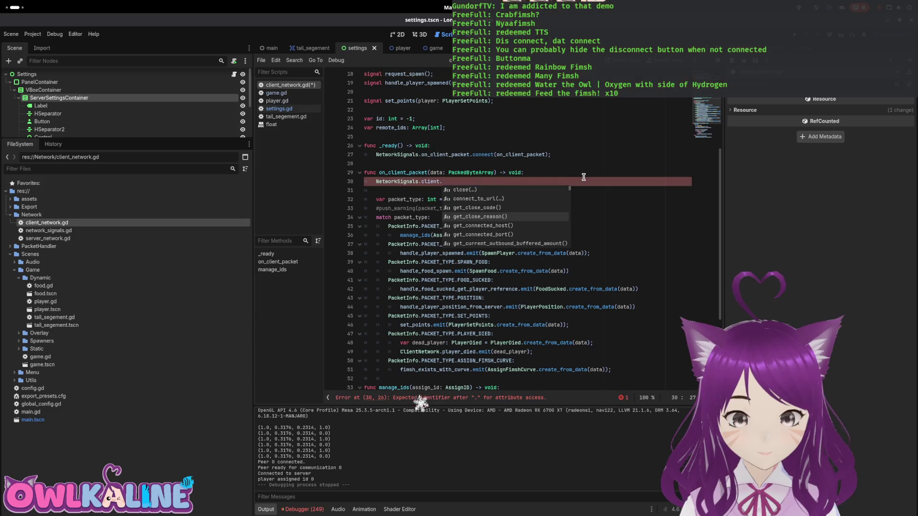
pyautogui.press('Down')
pyautogui.press('Down')
pyautogui.press('Down')
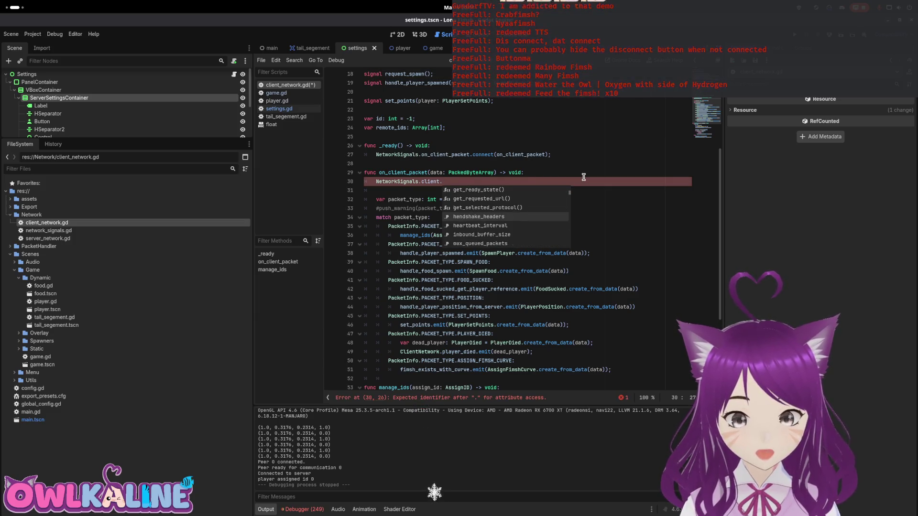
pyautogui.press('Down')
pyautogui.press('Down')
pyautogui.press('Down')
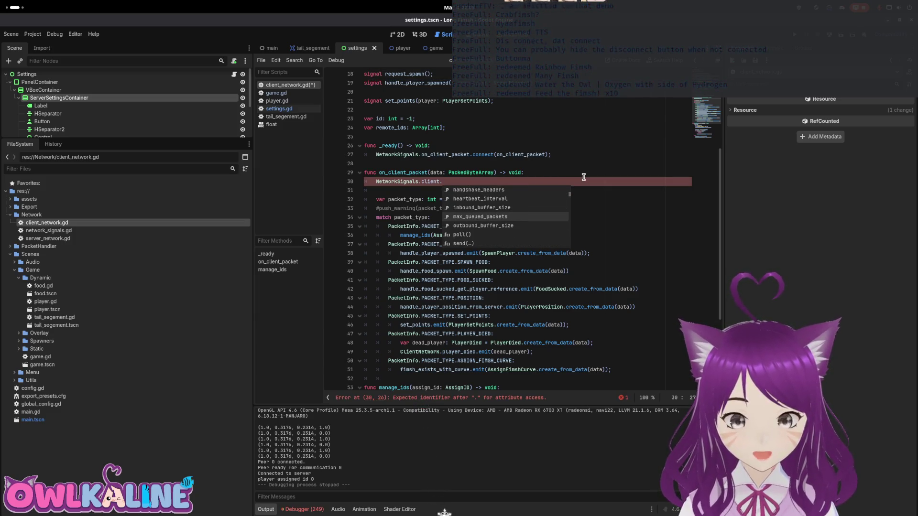
pyautogui.press('Up')
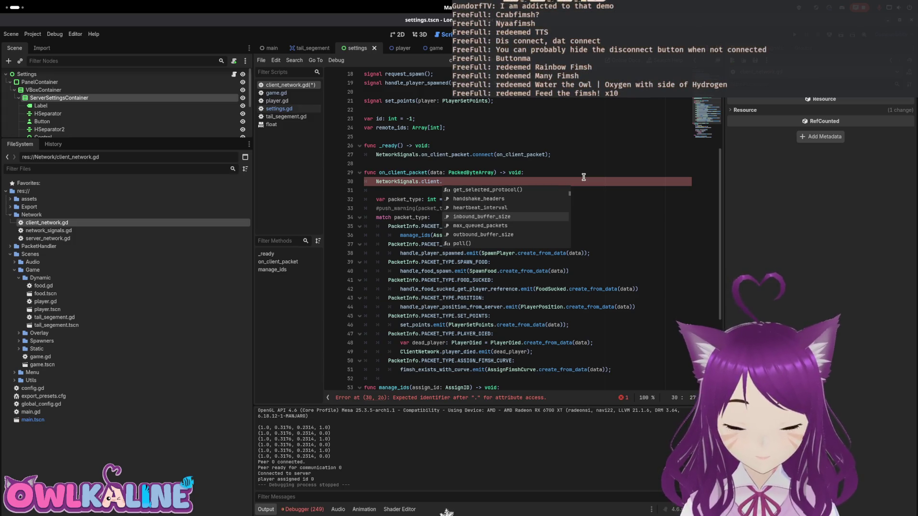
pyautogui.press('Up')
pyautogui.press('Return')
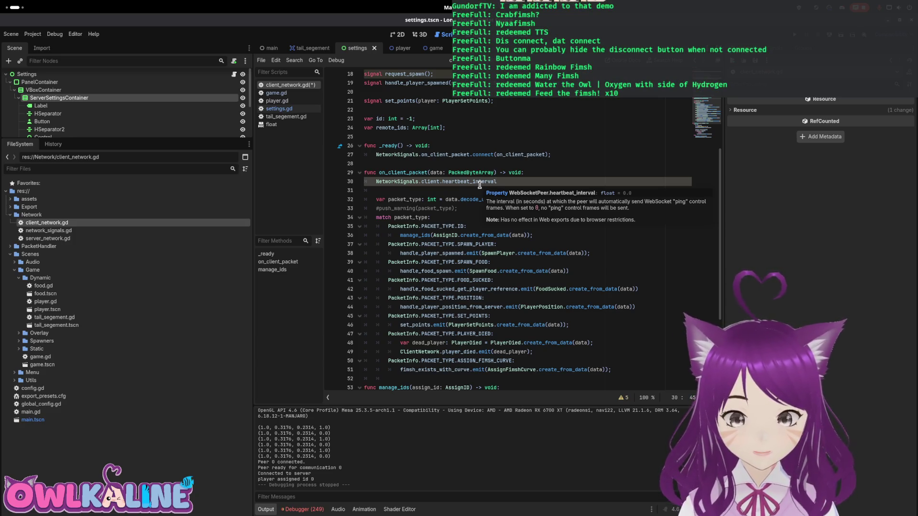
# Delete heartbeat_interval, browse the connection state constants, and remove the trailing dot
pyautogui.press('BackSpace')
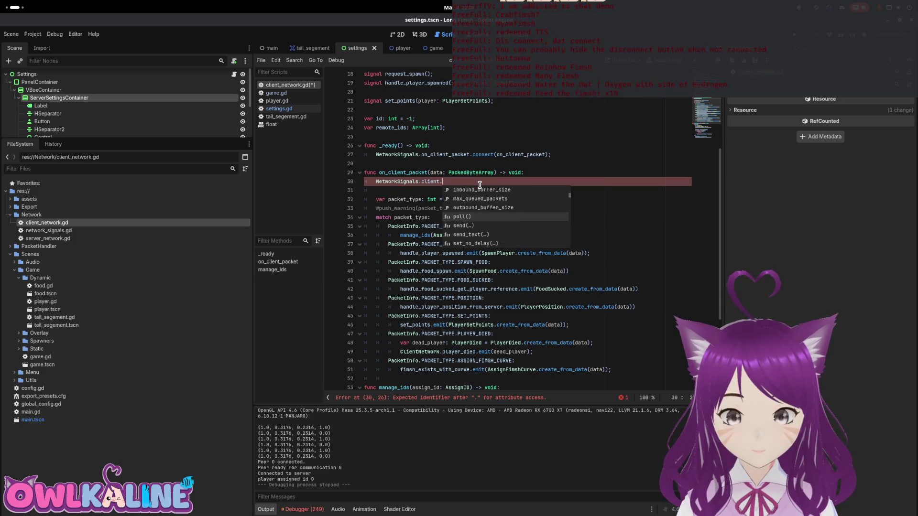
pyautogui.press('Down')
pyautogui.press('Down')
pyautogui.press('Down')
pyautogui.press('Down')
pyautogui.press('Down')
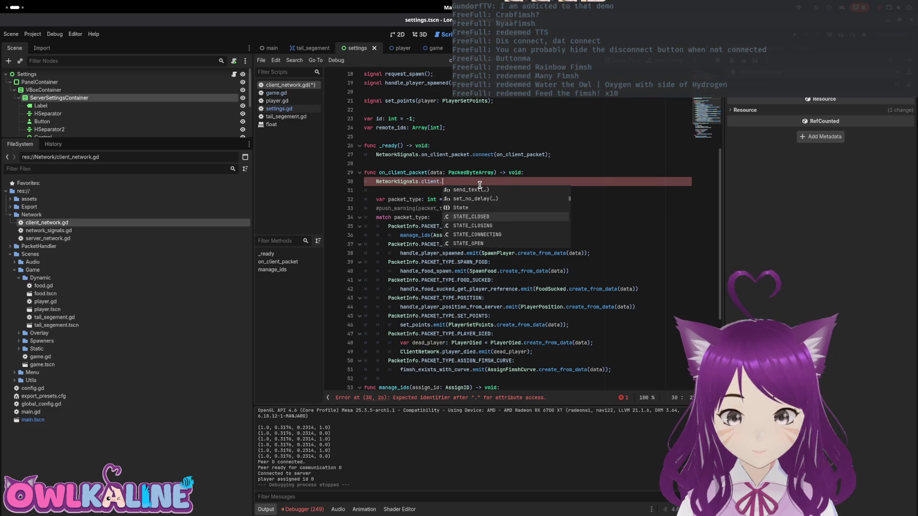
pyautogui.press('Down')
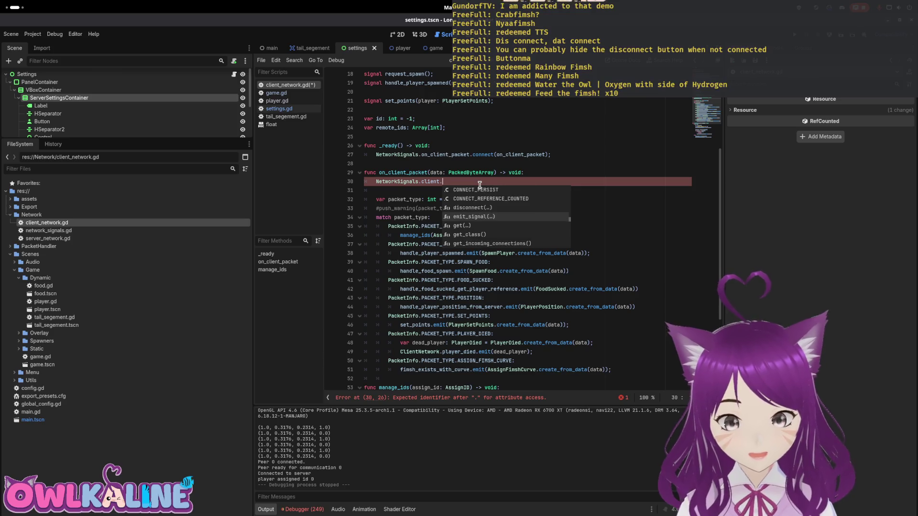
pyautogui.press('Down')
pyautogui.press('Down')
pyautogui.press('Down')
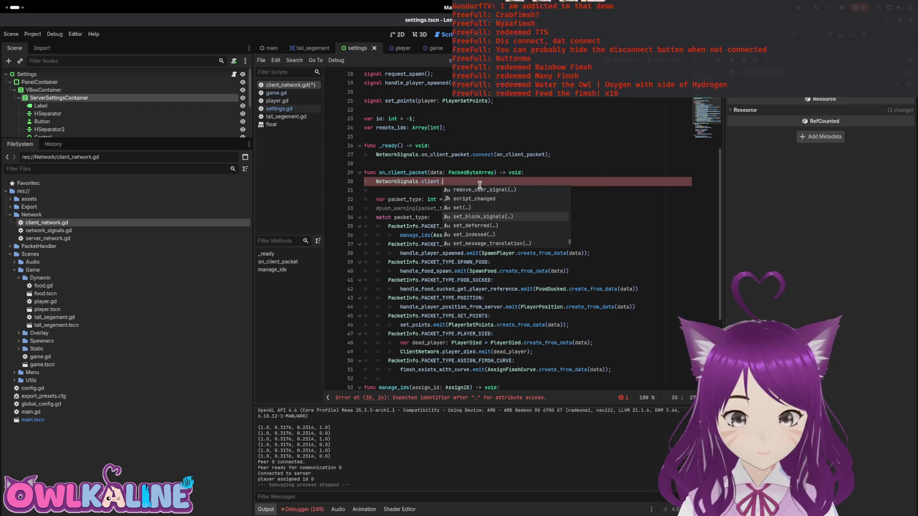
pyautogui.press('Down')
pyautogui.press('Down')
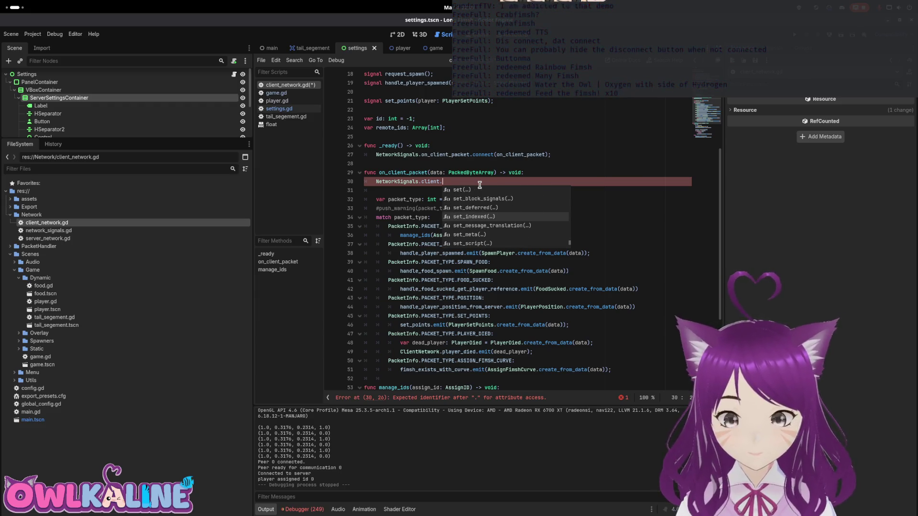
pyautogui.press('Down')
pyautogui.press('Down')
pyautogui.press('Down')
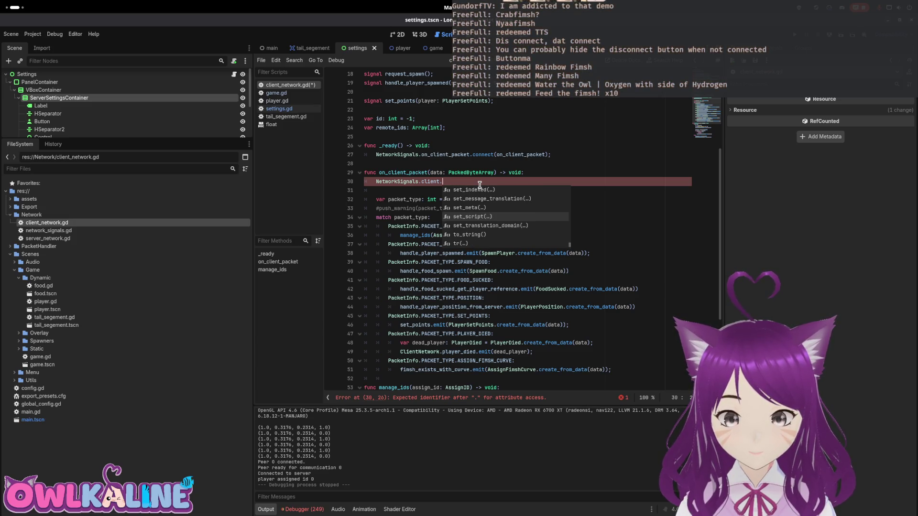
pyautogui.press('Down')
pyautogui.press('Down')
pyautogui.press('BackSpace')
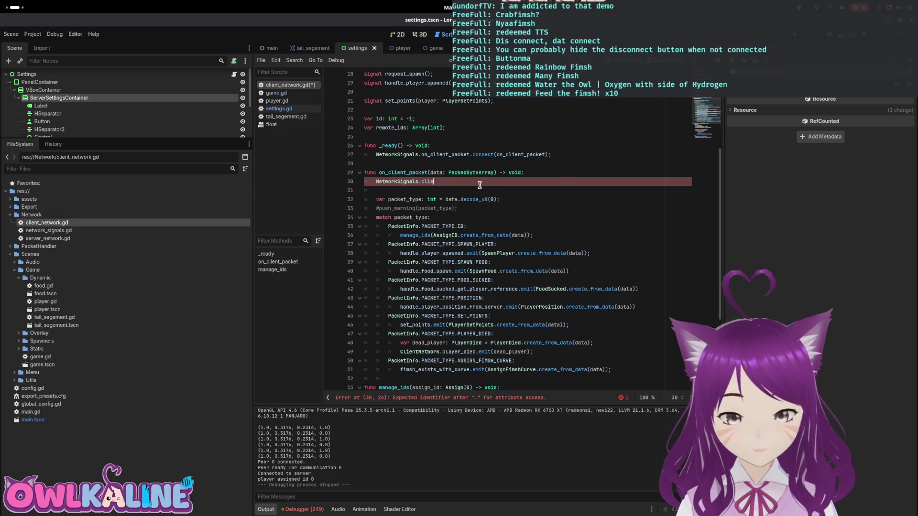
# Undo the line 30 edits back to the saved code and switch to the 2D view of settings.tscn
pyautogui.press('BackSpace')
pyautogui.press('BackSpace')
pyautogui.press('BackSpace')
pyautogui.press('BackSpace')
pyautogui.press('BackSpace')
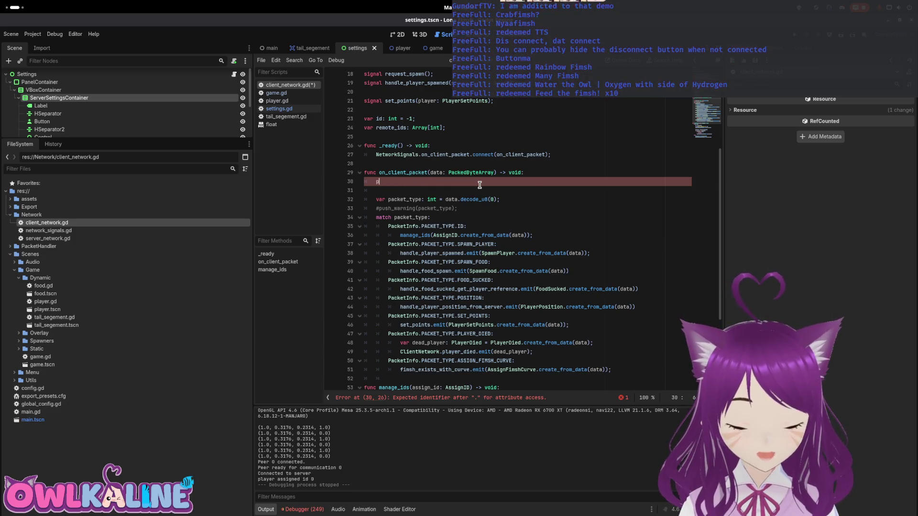
pyautogui.write('i')
pyautogui.press('Return')
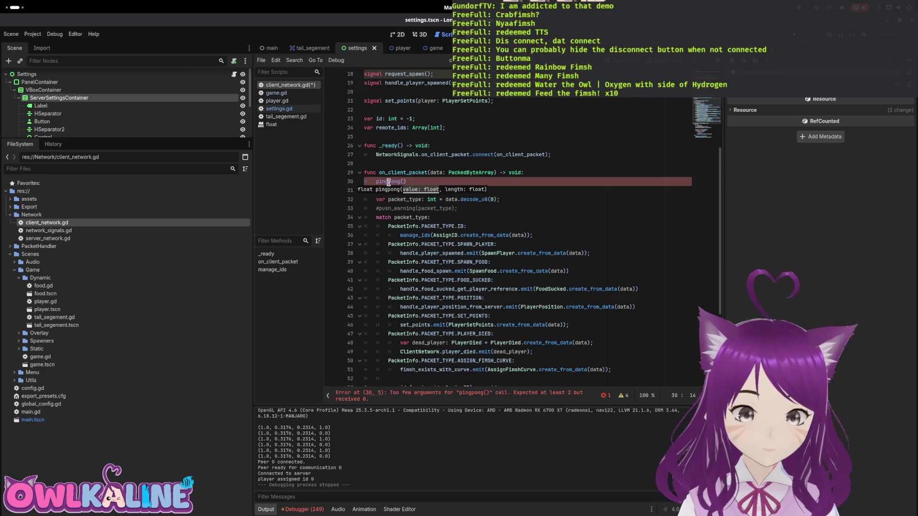
pyautogui.moveTo(388, 182)
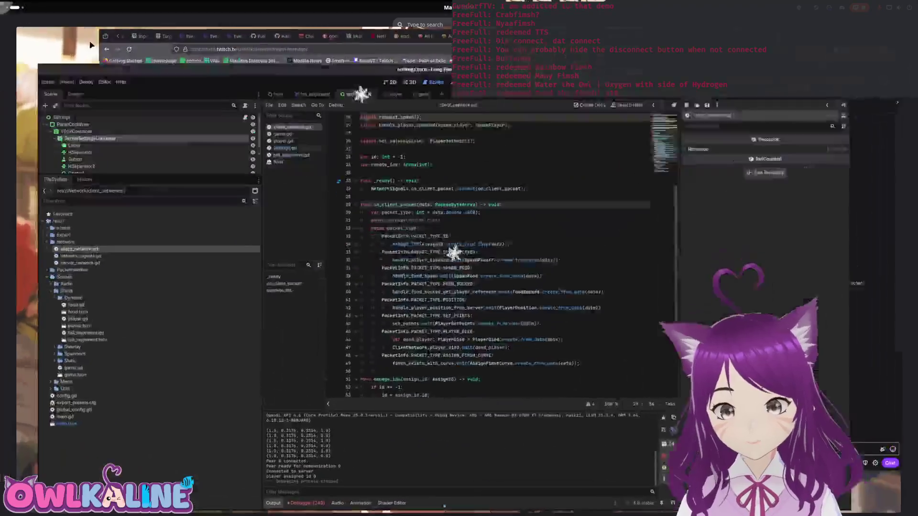
pyautogui.hotkey('ctrl', 'z')
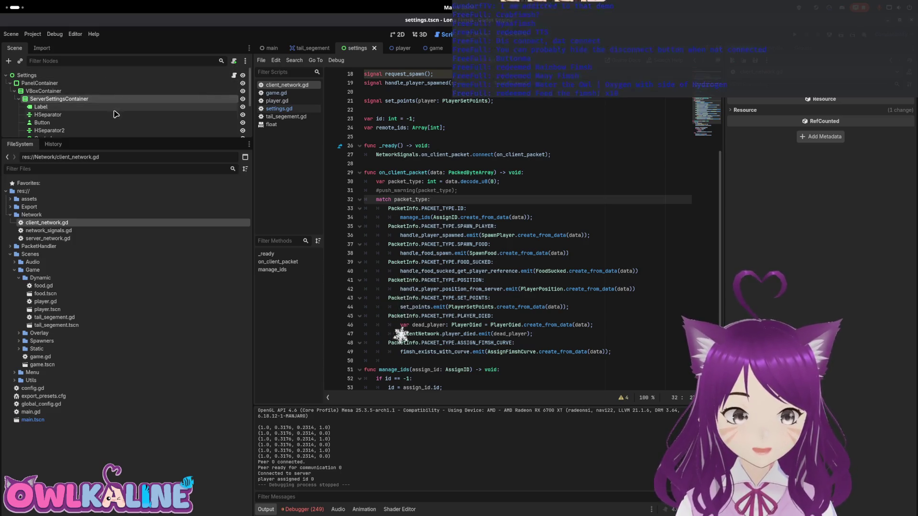
pyautogui.hotkey('ctrl', 'F1')
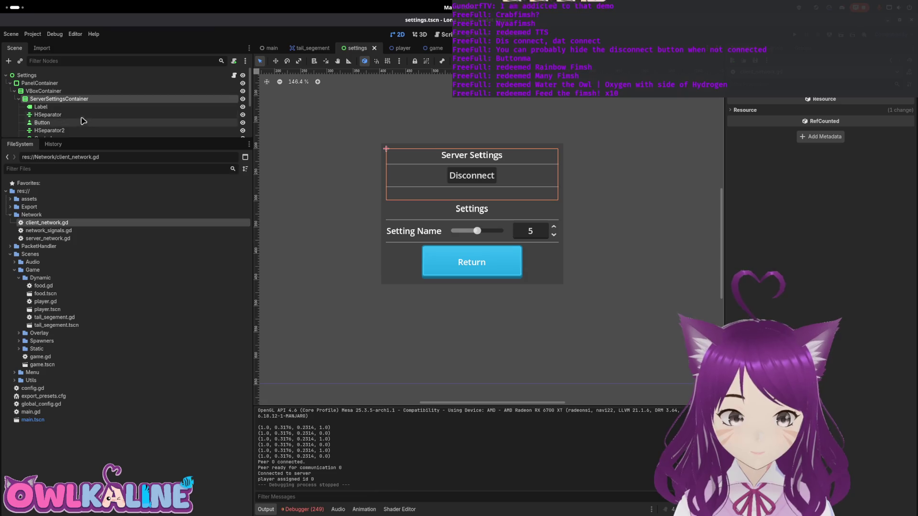
# Rename the Label node to ServerSettingsLabel
pyautogui.click(81, 107)
pyautogui.click(81, 107)
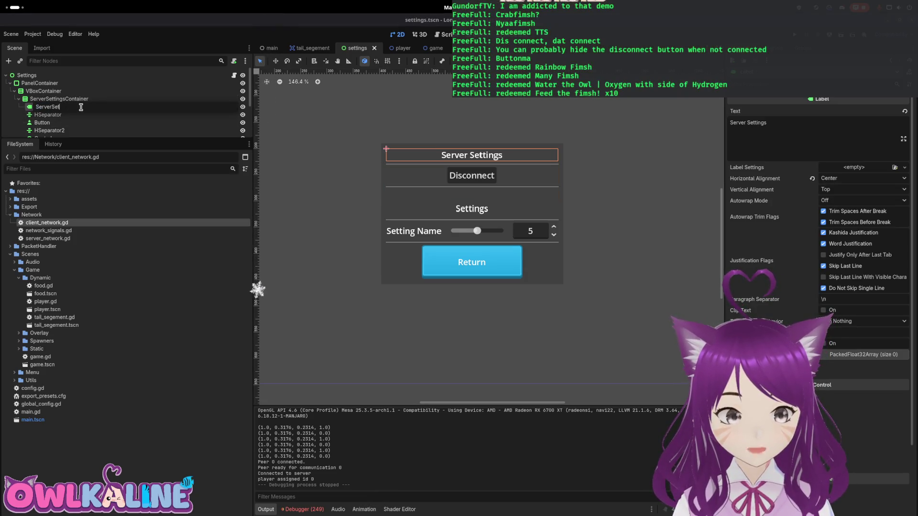
pyautogui.press('Return')
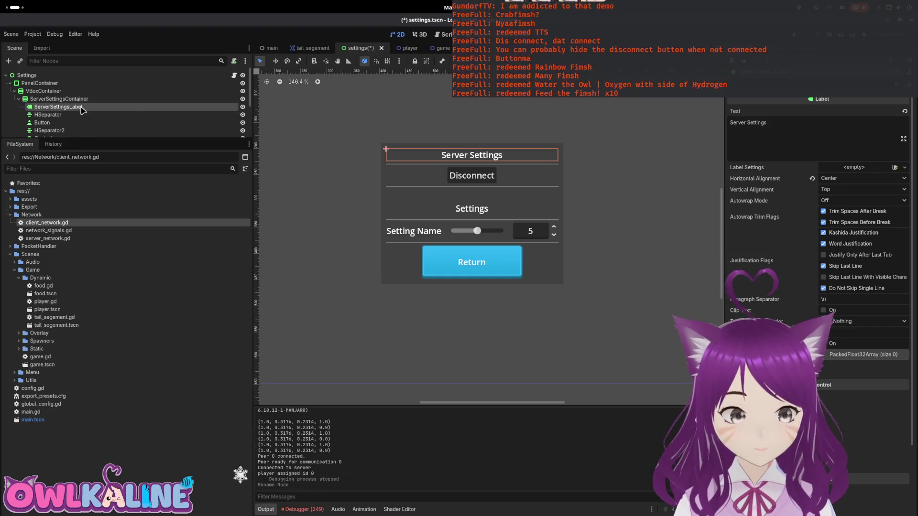
# Rename the Button node to DisconnectButton
pyautogui.click(67, 123)
pyautogui.click(67, 123)
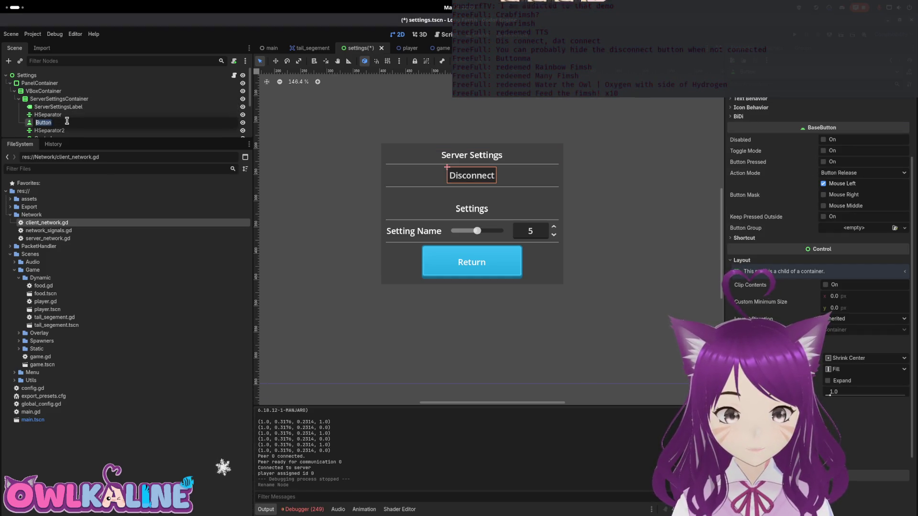
pyautogui.write('Disconnect')
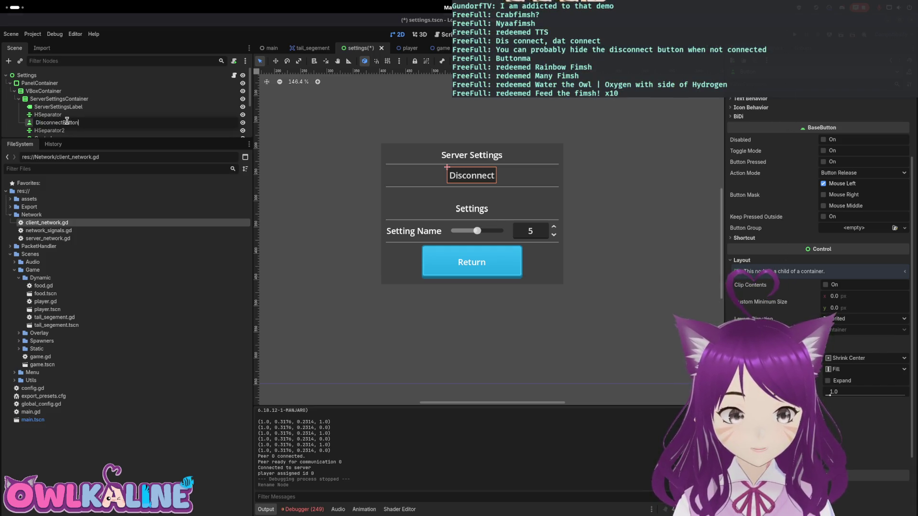
pyautogui.press('Return')
pyautogui.scroll(-1, 71, 124)
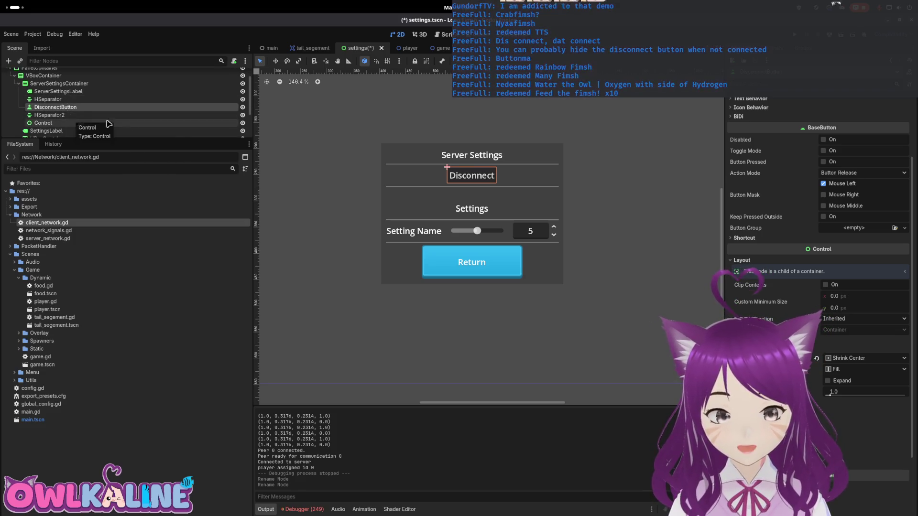
pyautogui.scroll(-4, 818, 287)
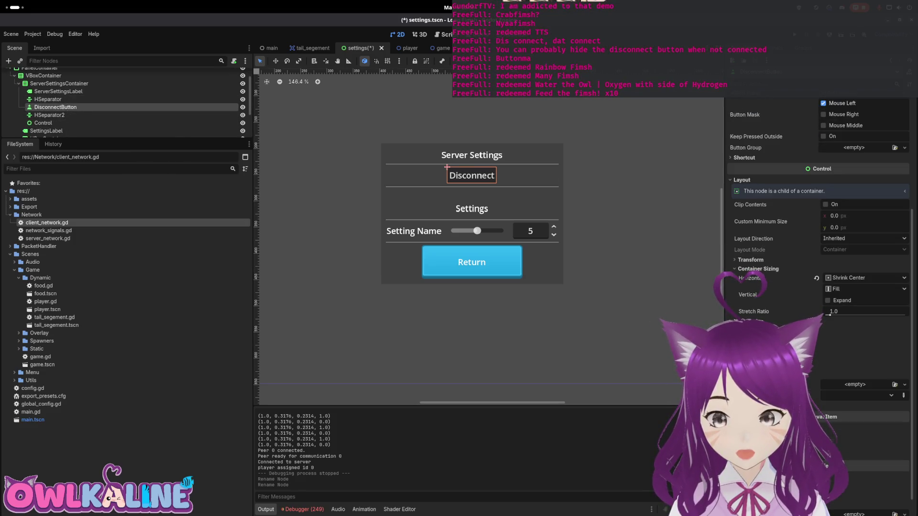
# Clear the FlatButton Theme Type Variation and assign a New Theme to DisconnectButton
pyautogui.click(892, 376)
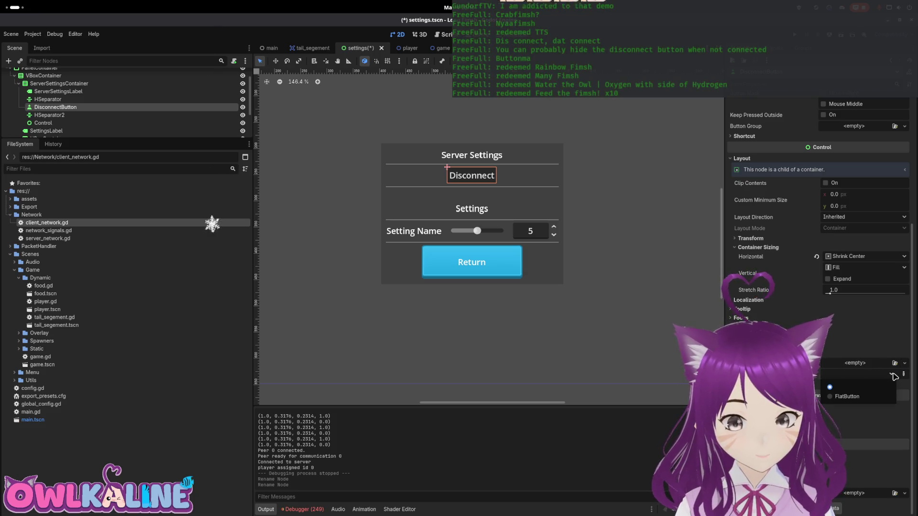
pyautogui.click(886, 397)
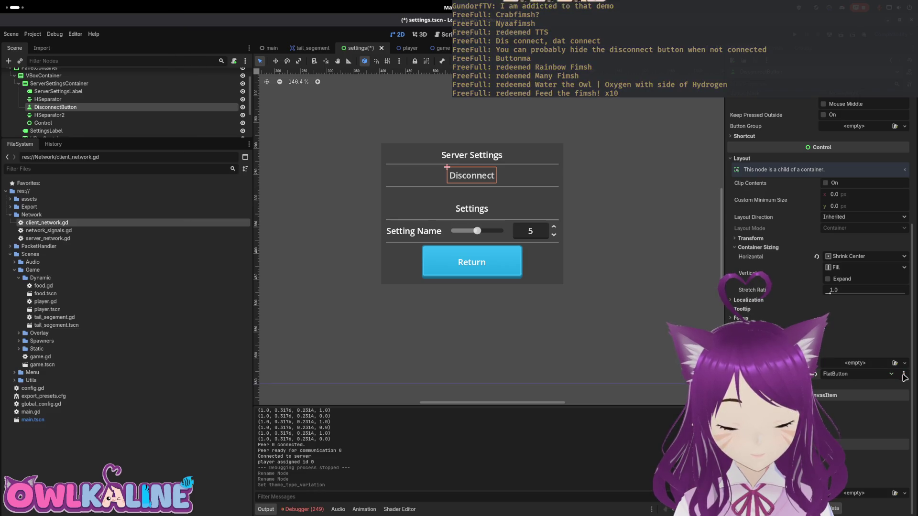
pyautogui.click(813, 375)
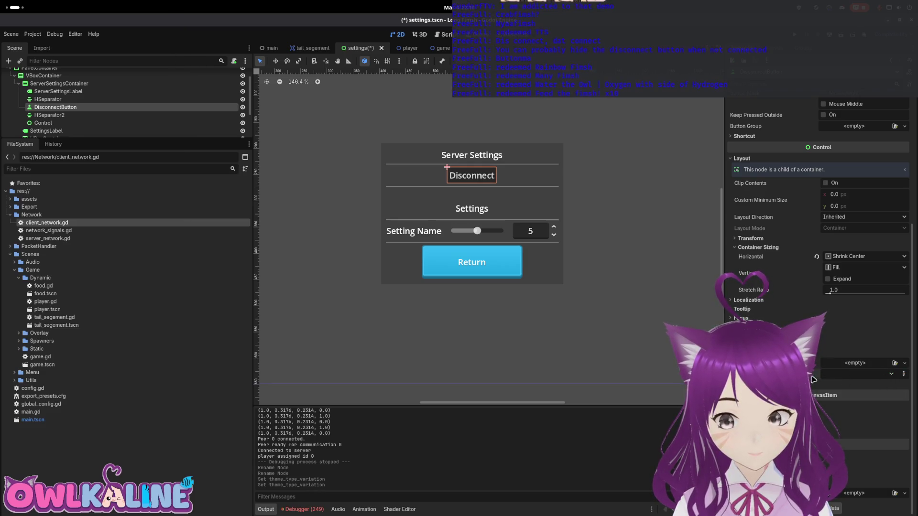
pyautogui.click(879, 364)
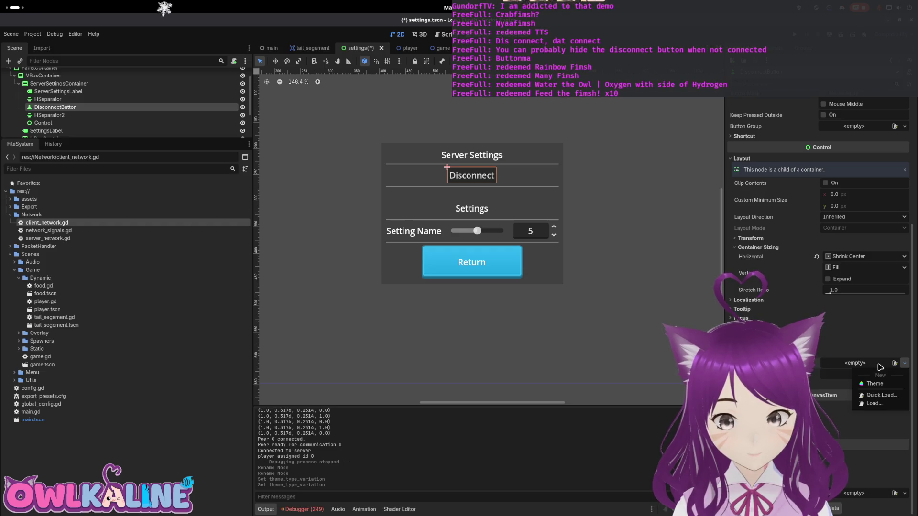
pyautogui.click(875, 383)
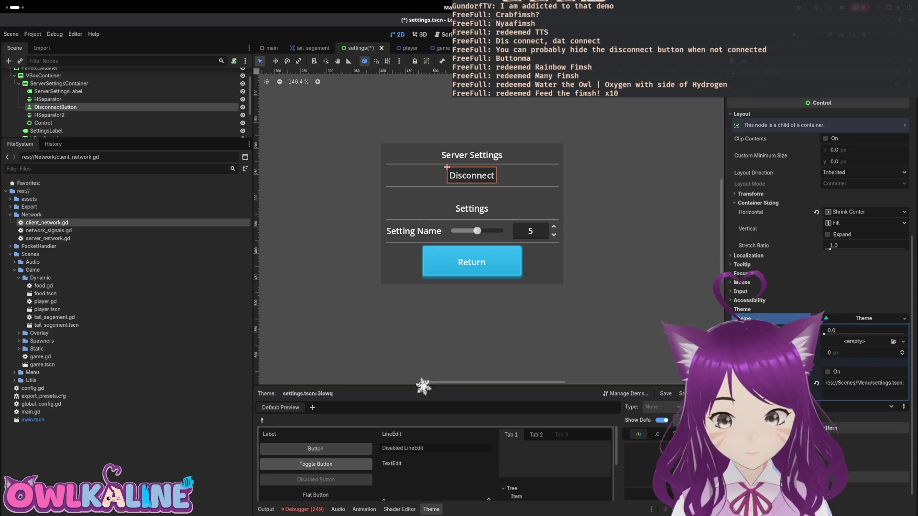
# Find the Normal style override under Theme Overrides > Styles and inspect its settings
pyautogui.scroll(2, 835, 351)
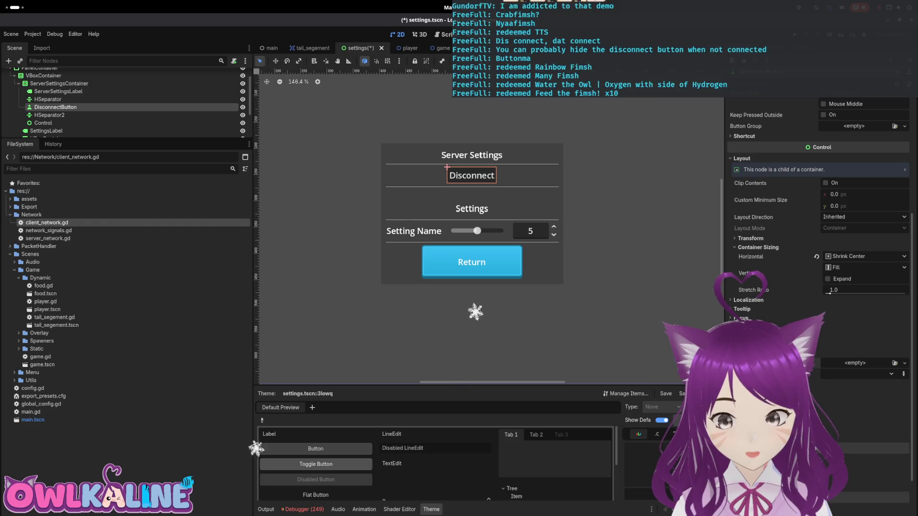
pyautogui.scroll(-8, 856, 373)
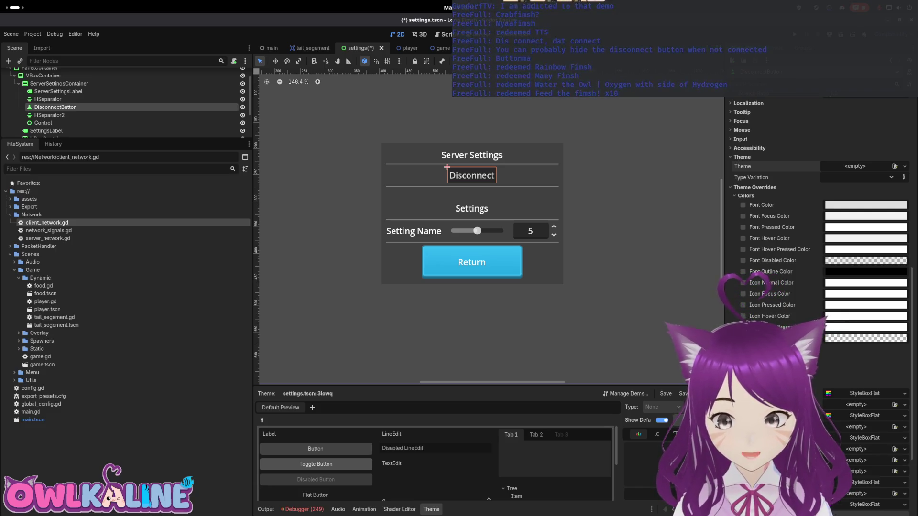
pyautogui.scroll(-5, 817, 239)
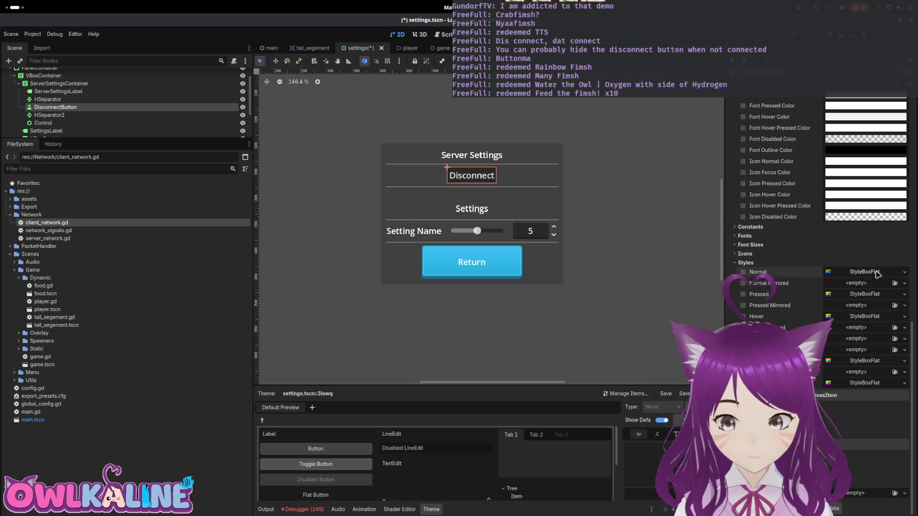
pyautogui.click(865, 272)
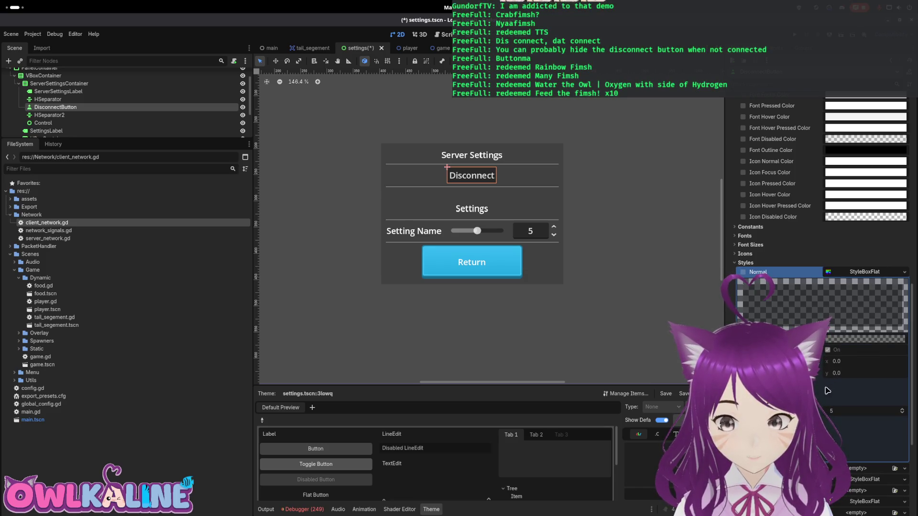
pyautogui.scroll(-3, 829, 390)
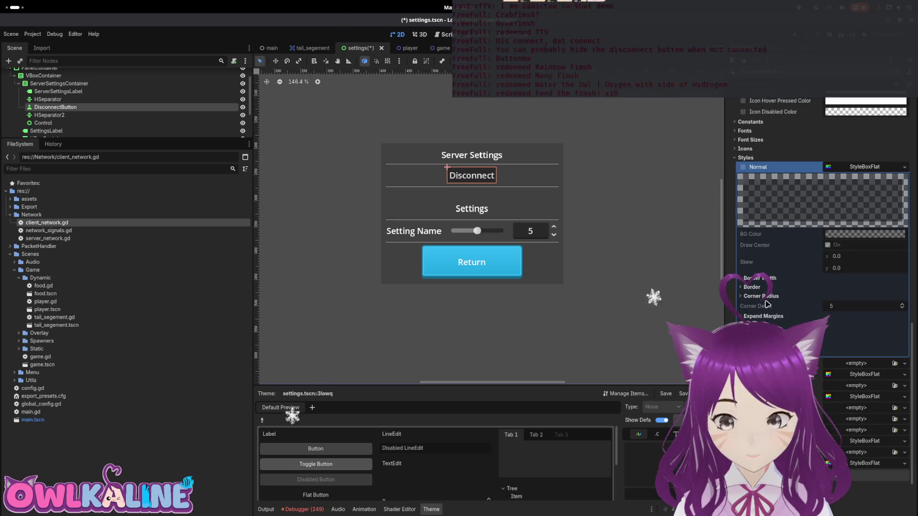
pyautogui.click(762, 297)
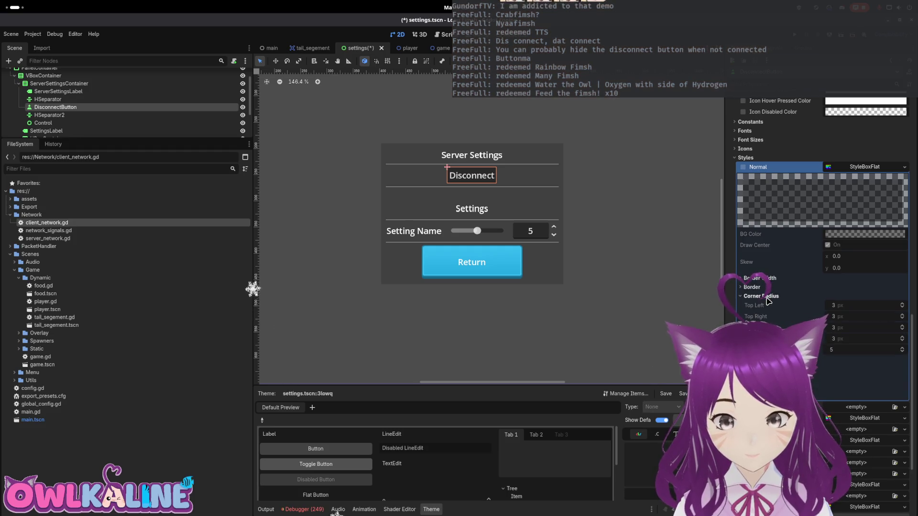
pyautogui.scroll(3, 860, 307)
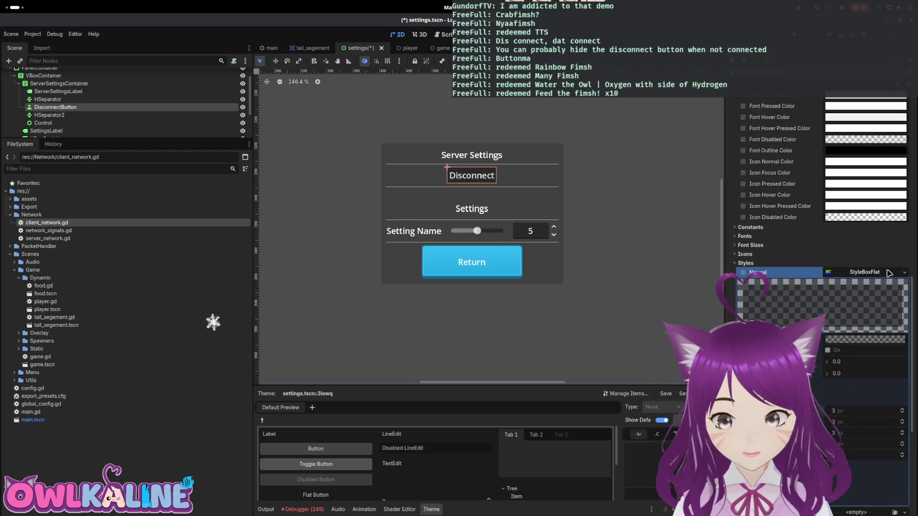
pyautogui.click(745, 273)
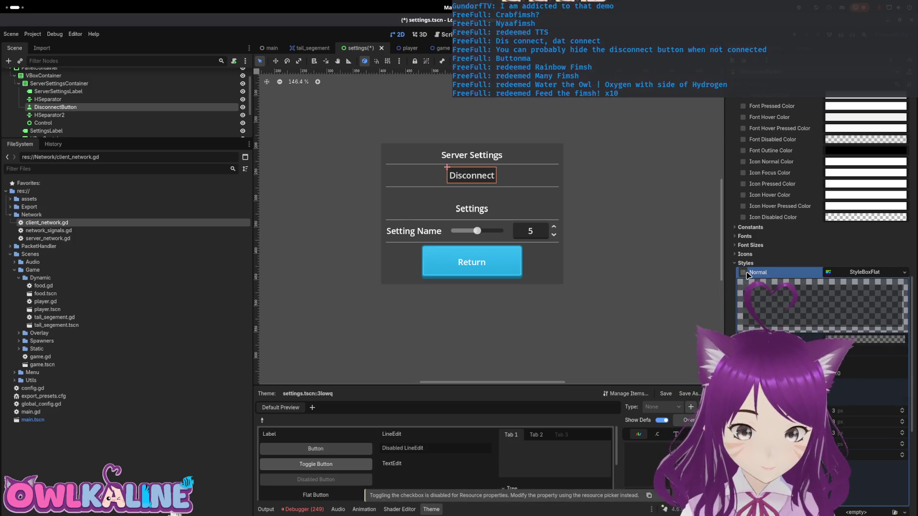
pyautogui.click(878, 274)
pyautogui.click(901, 273)
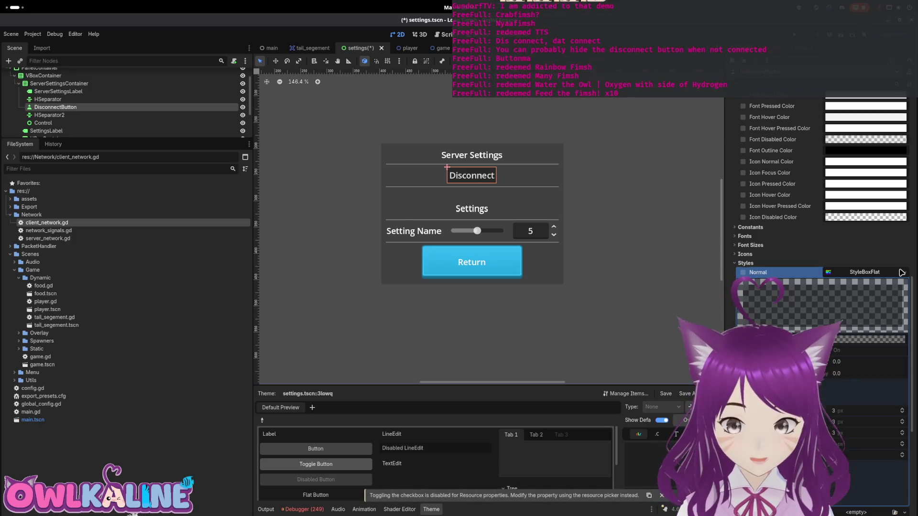
# Set Normal to a new StyleBoxFlat with dark red 801724 background colour
pyautogui.click(904, 272)
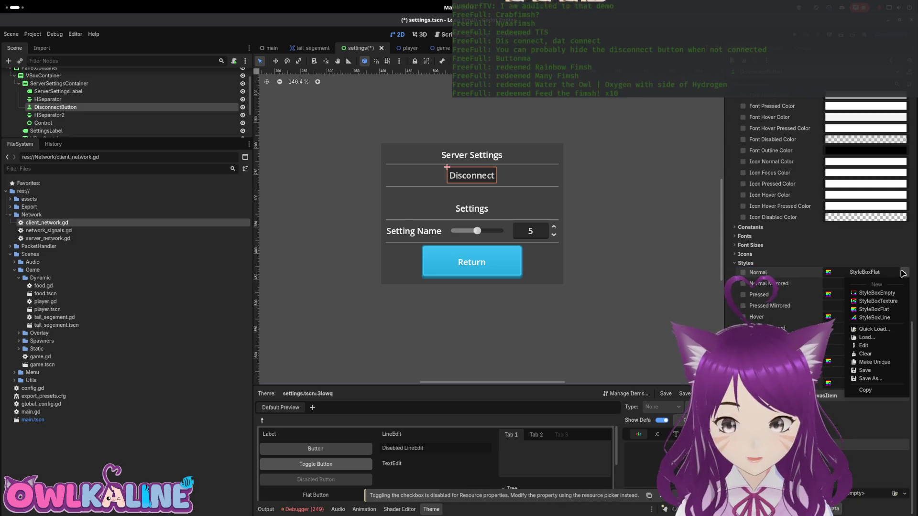
pyautogui.click(889, 310)
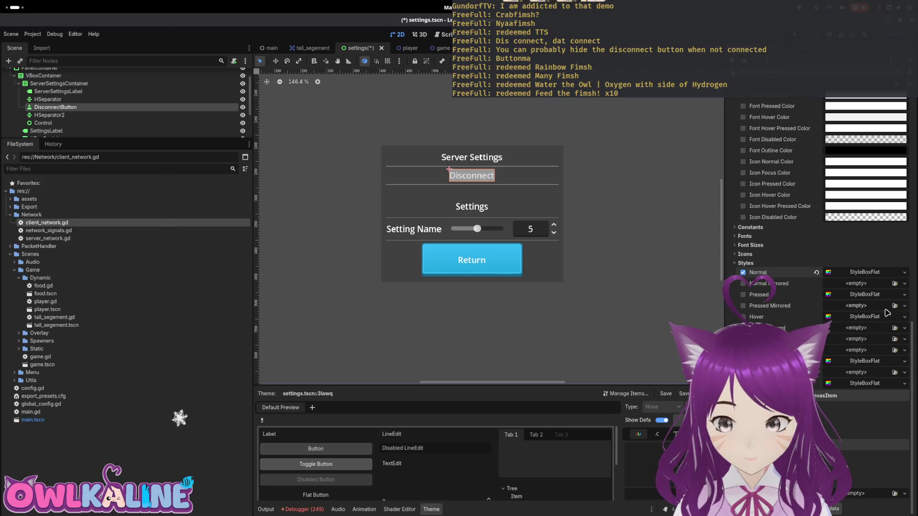
pyautogui.click(862, 273)
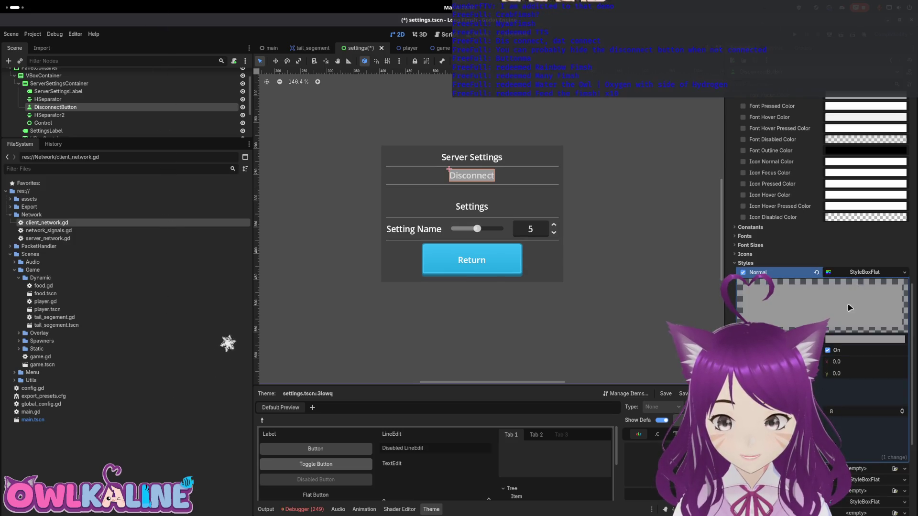
pyautogui.click(846, 340)
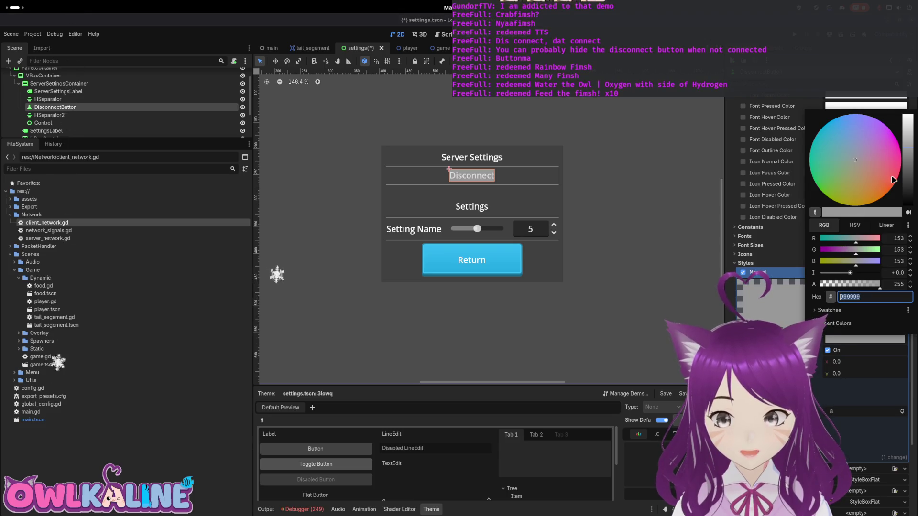
pyautogui.click(881, 155)
pyautogui.moveTo(876, 130)
pyautogui.mouseDown()
pyautogui.moveTo(910, 201)
pyautogui.moveTo(908, 143)
pyautogui.moveTo(906, 183)
pyautogui.mouseUp()
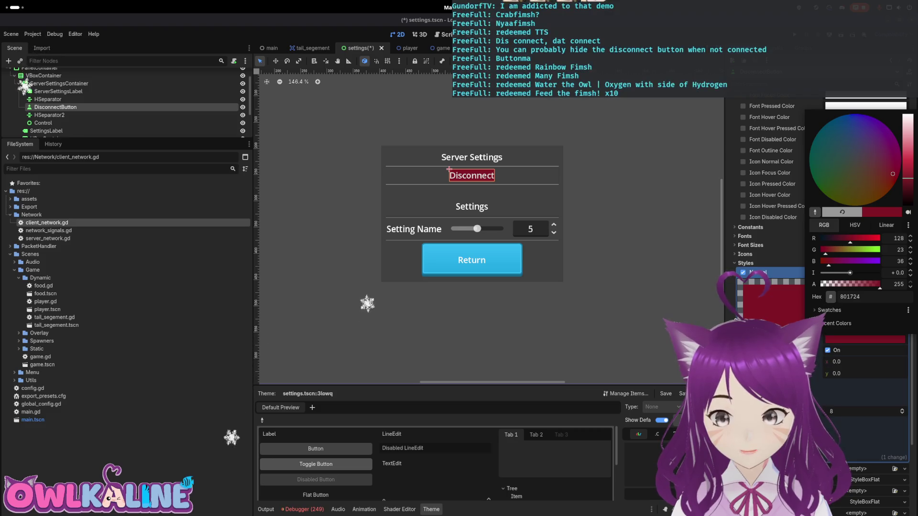
pyautogui.press('Escape')
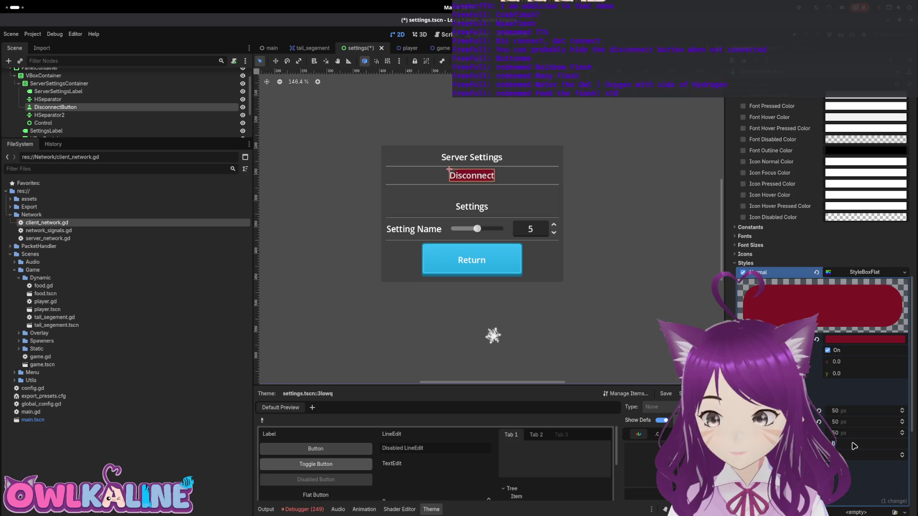
# Click through the settings scene's nodes and reselect the Disconnect button
pyautogui.click(848, 393)
pyautogui.click(484, 209)
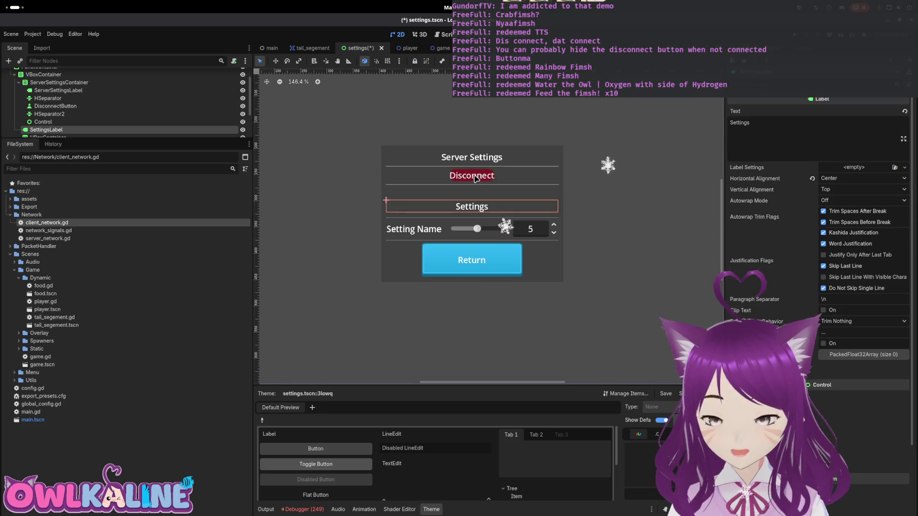
pyautogui.click(157, 121)
pyautogui.click(155, 114)
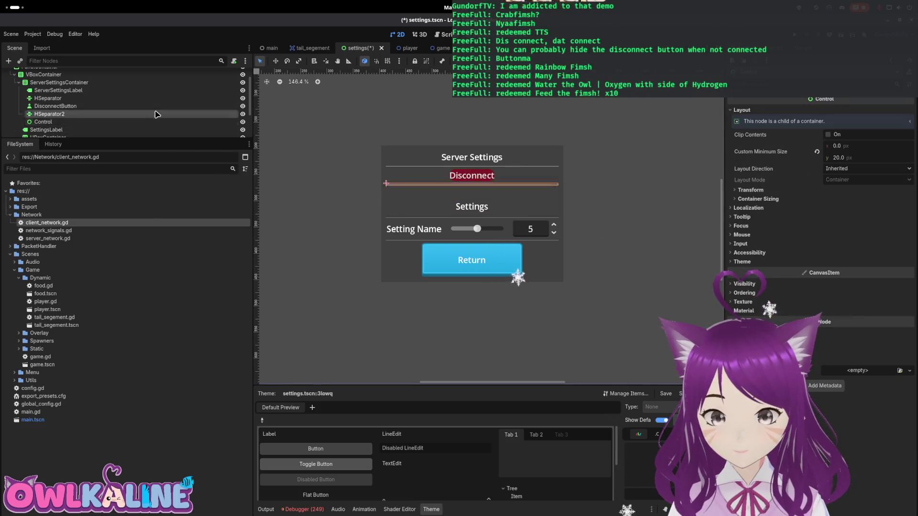
pyautogui.click(156, 99)
pyautogui.click(160, 91)
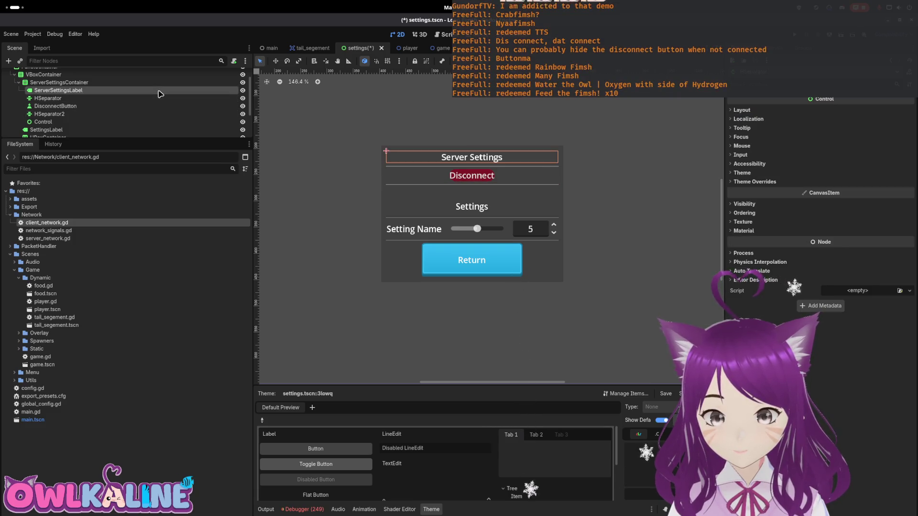
pyautogui.click(161, 106)
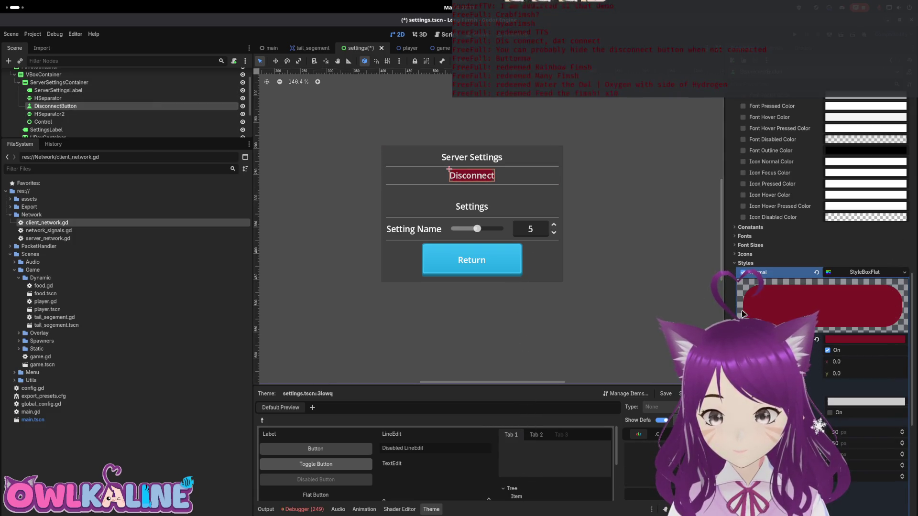
pyautogui.scroll(-2, 820, 263)
# Experiment with border width, skew and background fill, leaving border width 0 and fill on
pyautogui.click(756, 330)
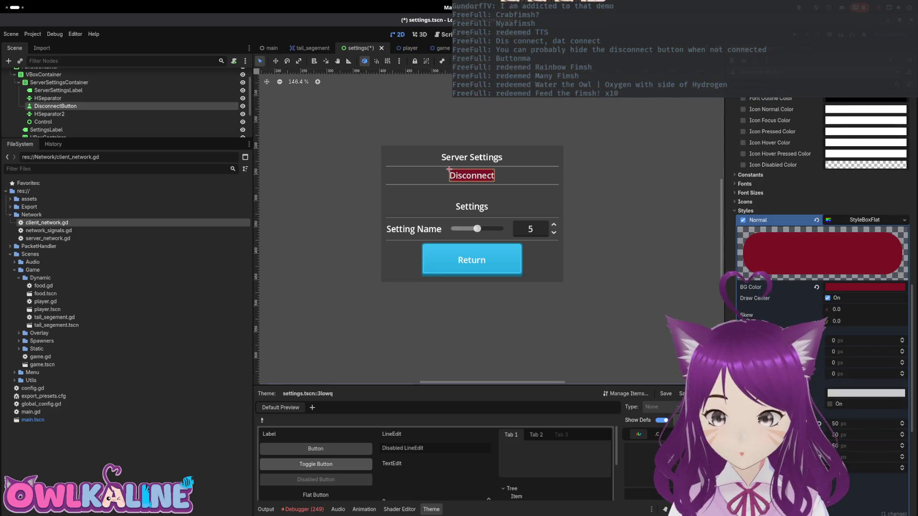
pyautogui.moveTo(851, 340); pyautogui.dragTo(851, 345)
pyautogui.click(820, 341)
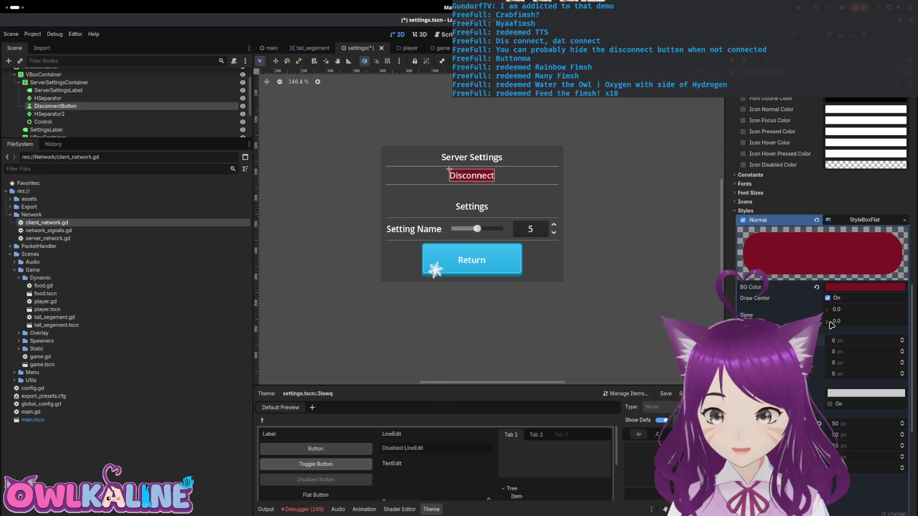
pyautogui.moveTo(841, 309); pyautogui.dragTo(813, 310)
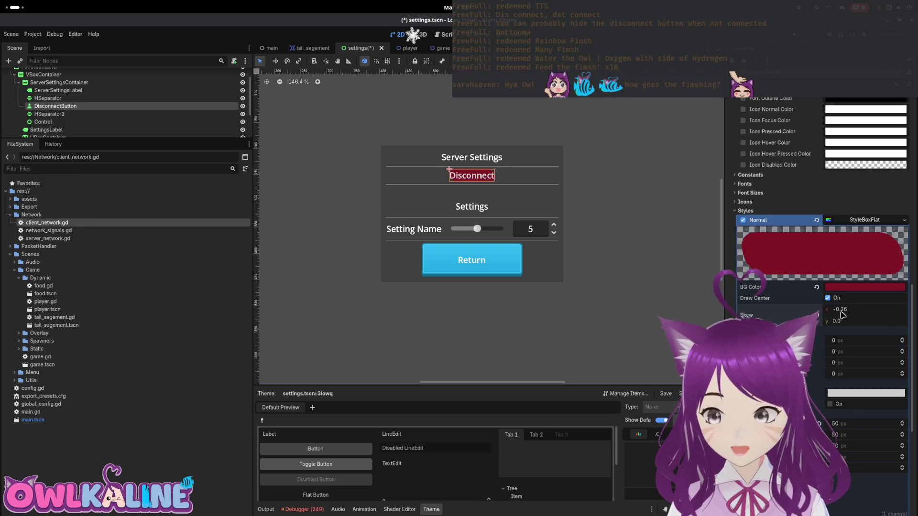
pyautogui.click(830, 298)
pyautogui.click(830, 299)
pyautogui.click(830, 298)
pyautogui.click(830, 299)
pyautogui.scroll(-2, 830, 299)
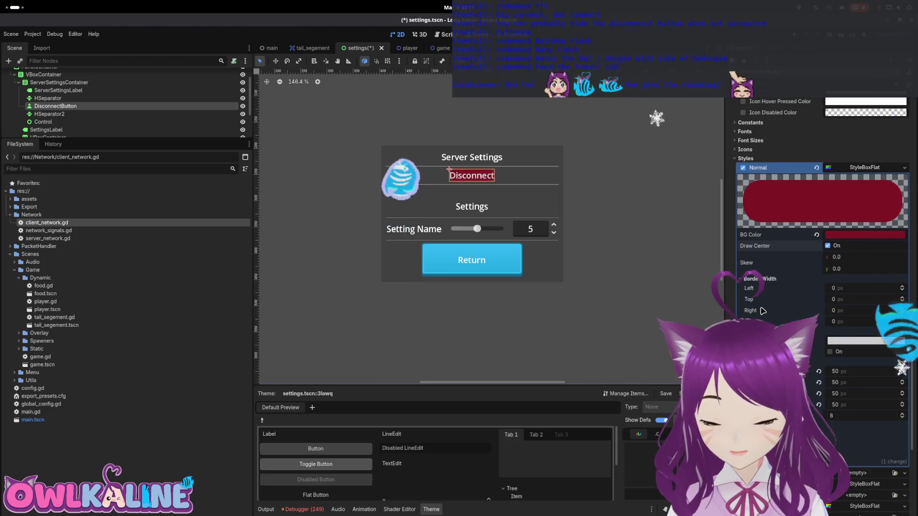
pyautogui.click(760, 279)
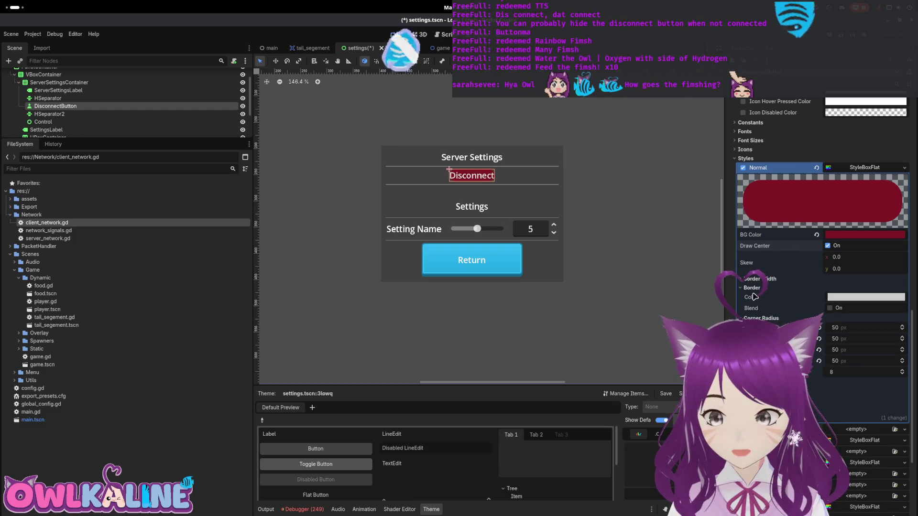
pyautogui.click(761, 288)
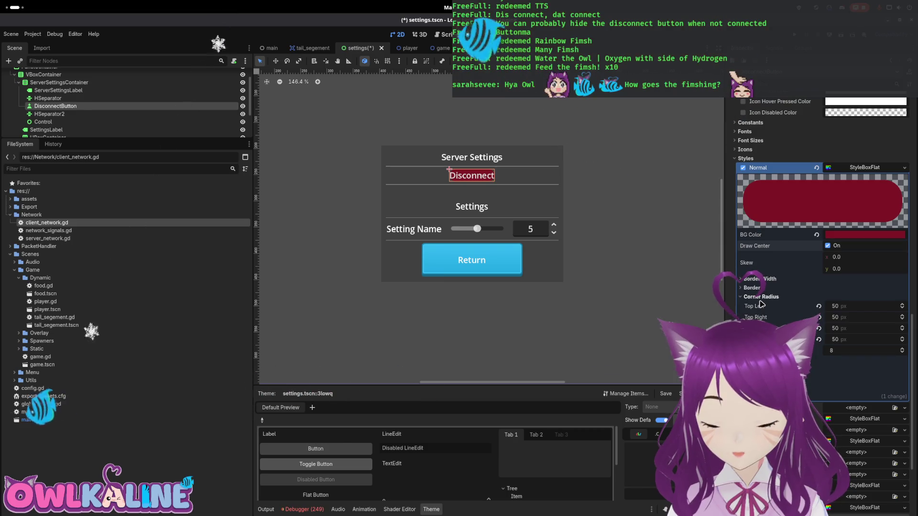
# Set the StyleBoxFlat corner radii to 20 px and reselect DisconnectButton
pyautogui.click(853, 305)
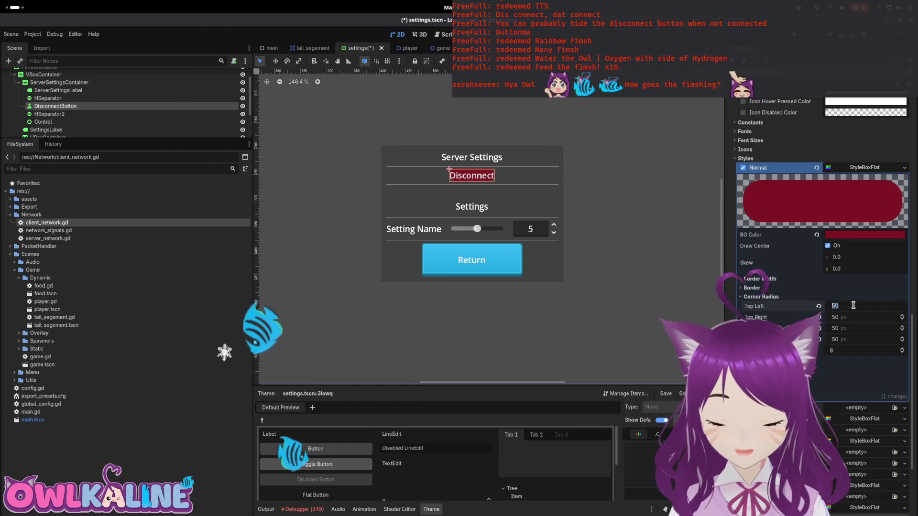
pyautogui.write('10')
pyautogui.press('Return')
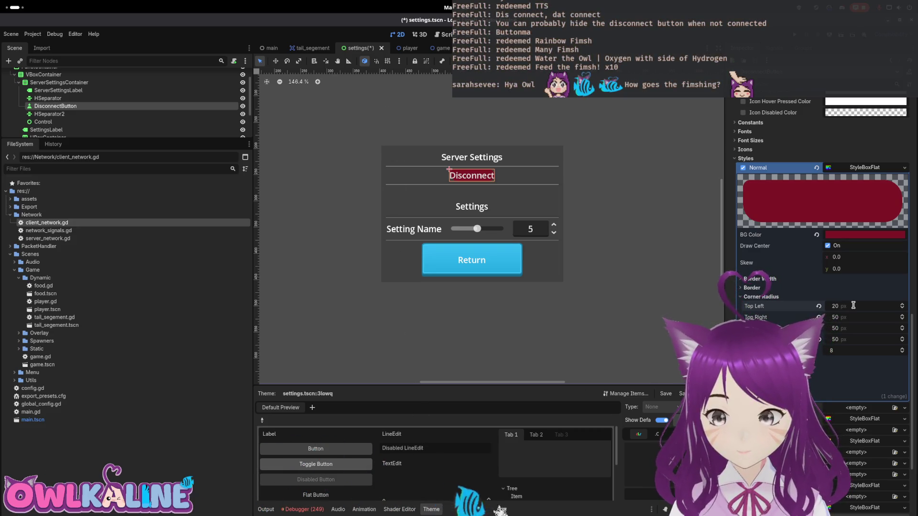
pyautogui.write('20')
pyautogui.press('Tab')
pyautogui.write('20')
pyautogui.press('Tab')
pyautogui.write('20')
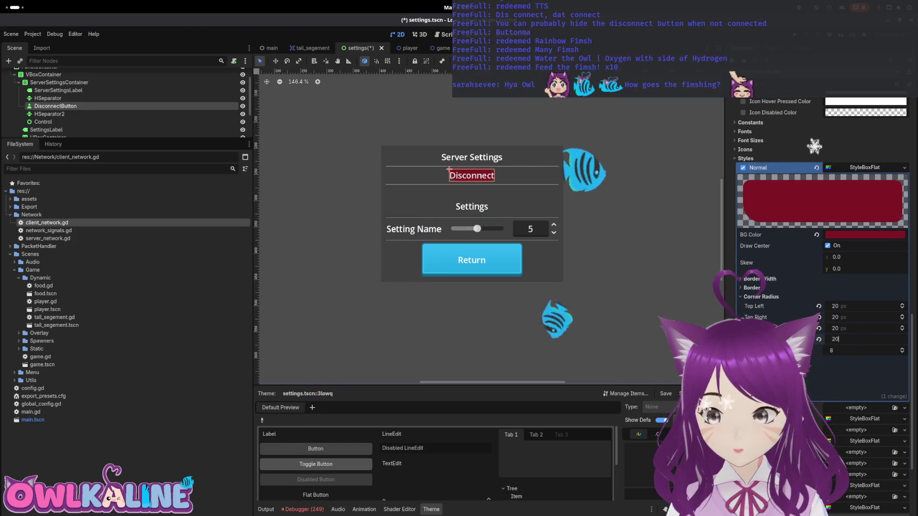
pyautogui.click(614, 255)
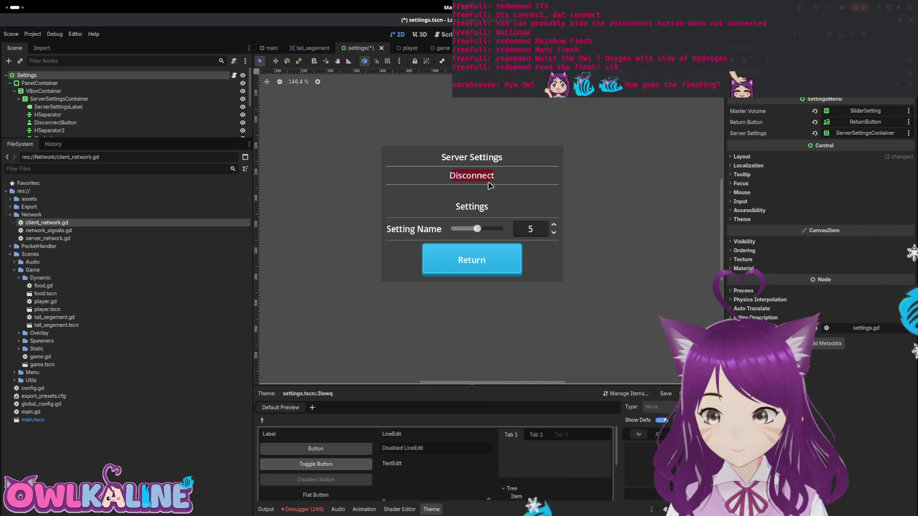
pyautogui.scroll(-1, 114, 134)
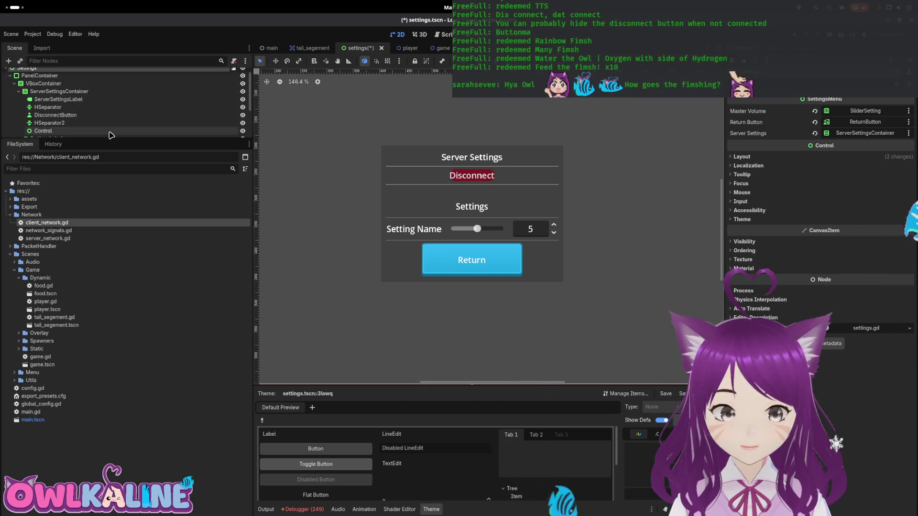
pyautogui.click(105, 114)
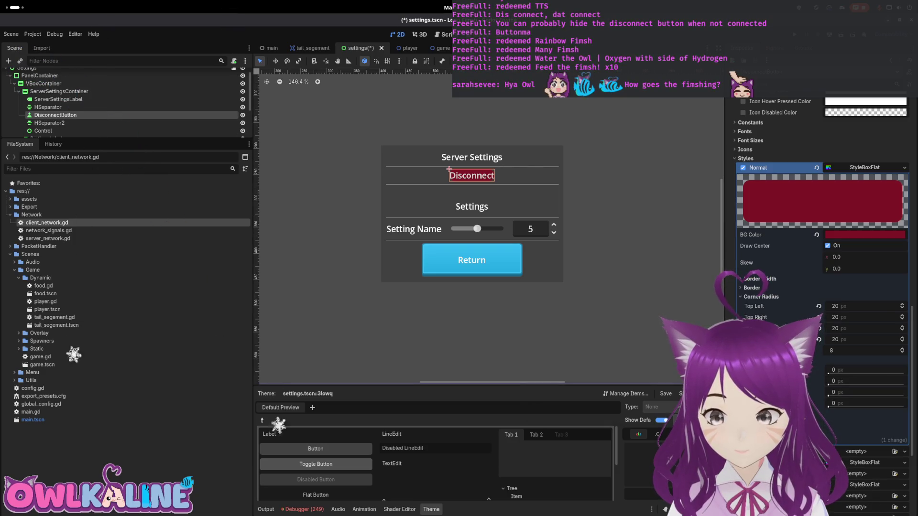
# Try 10 px content margins on the Disconnect button's style and preview the padding
pyautogui.moveTo(841, 369); pyautogui.dragTo(880, 370)
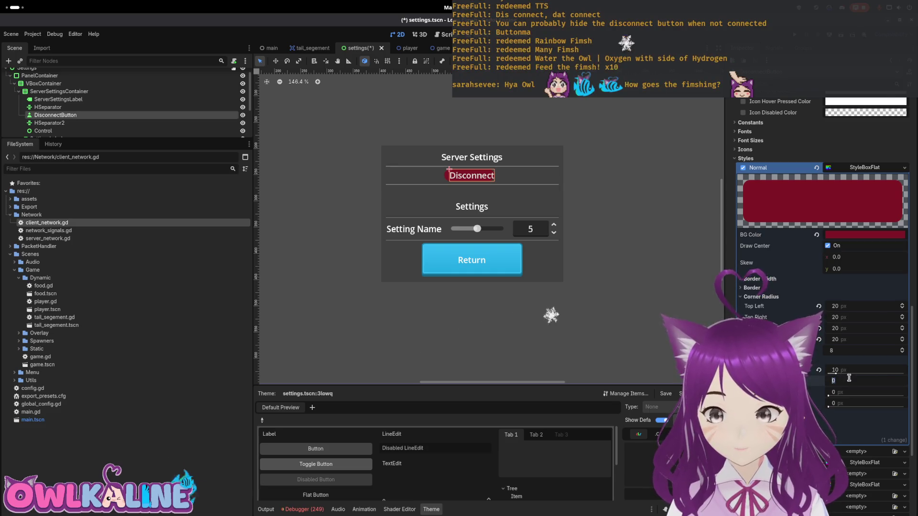
pyautogui.moveTo(845, 381); pyautogui.dragTo(850, 377)
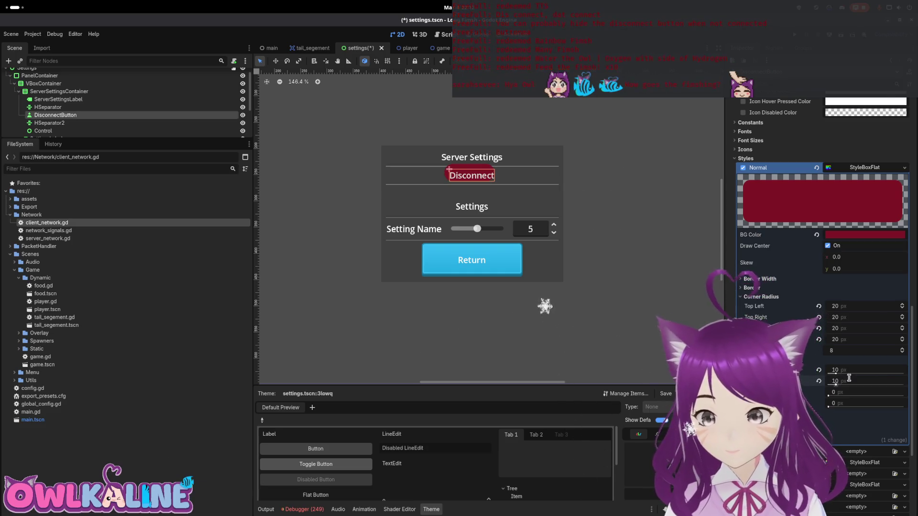
pyautogui.write('10')
pyautogui.press('Tab')
pyautogui.write('10')
pyautogui.press('Return')
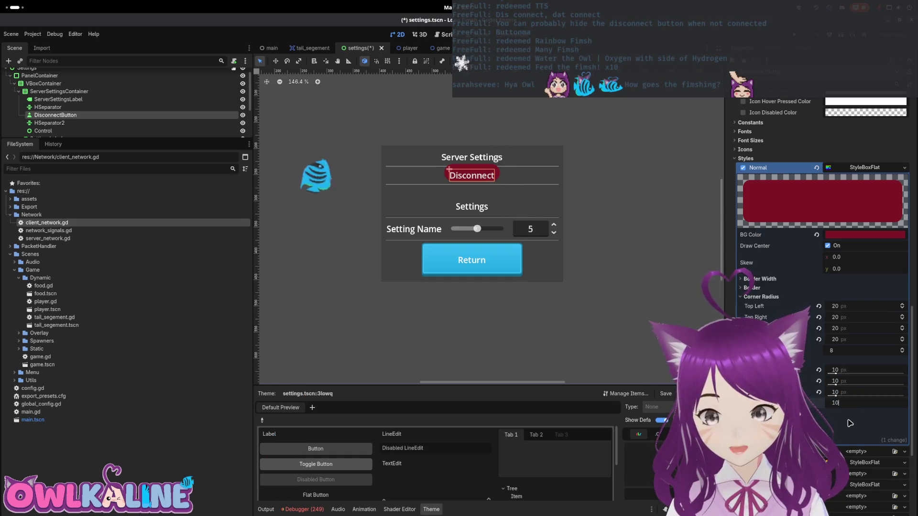
pyautogui.click(834, 420)
pyautogui.click(575, 204)
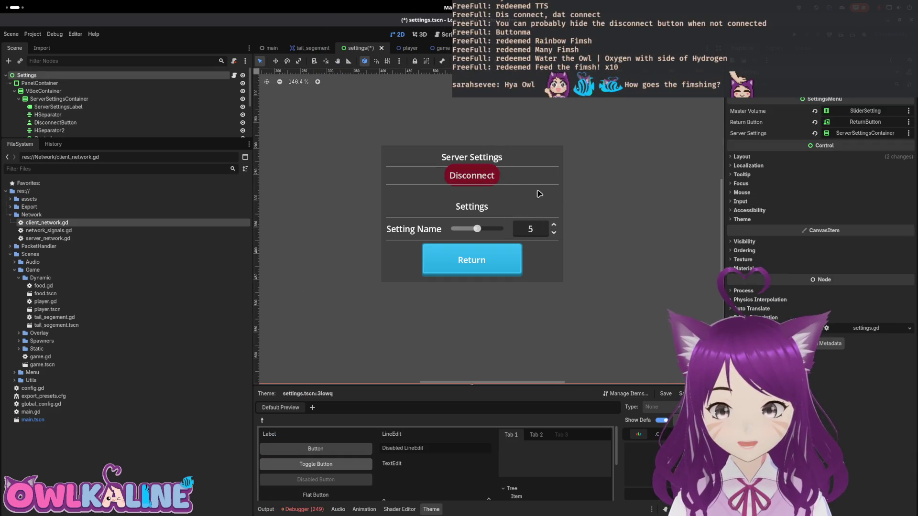
pyautogui.click(463, 174)
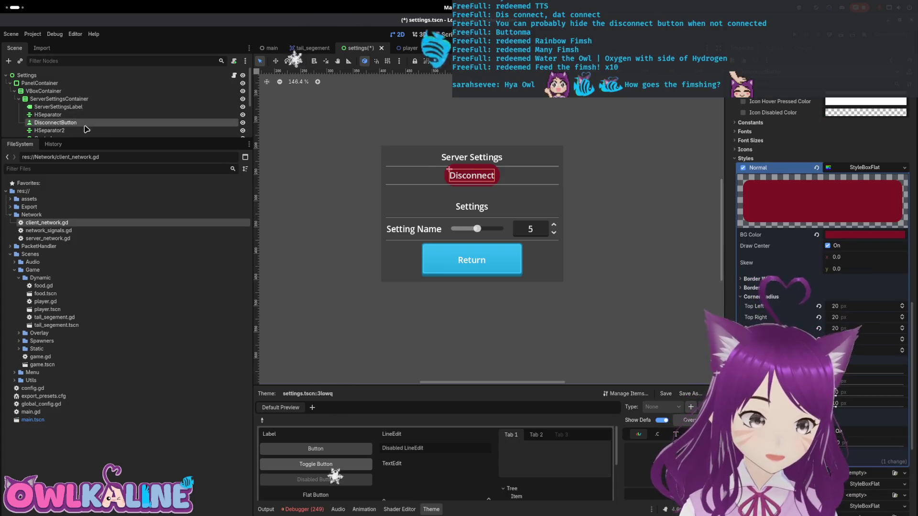
# Re-enter the Disconnect button's four content margins as 2 px each
pyautogui.click(834, 370)
pyautogui.write('2')
pyautogui.press('Tab')
pyautogui.write('2')
pyautogui.press('Tab')
pyautogui.write('2')
pyautogui.press('Tab')
pyautogui.write('2')
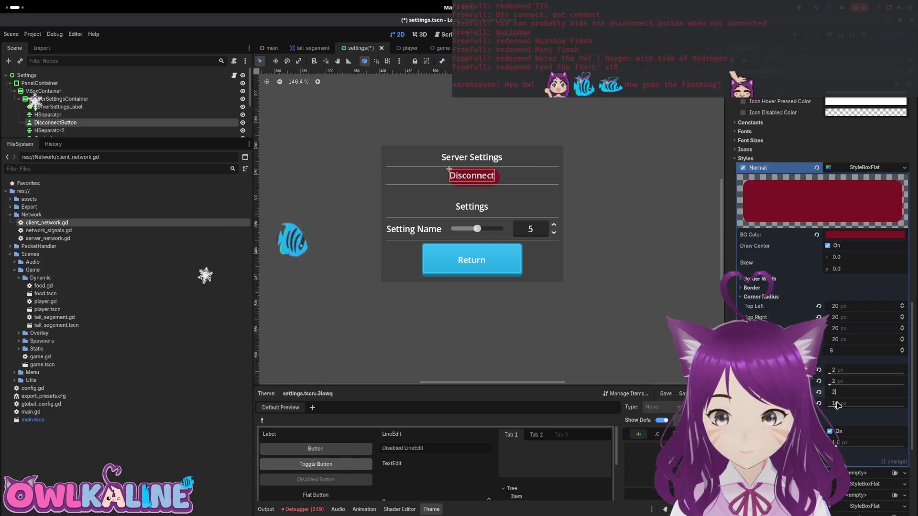
pyautogui.press('Tab')
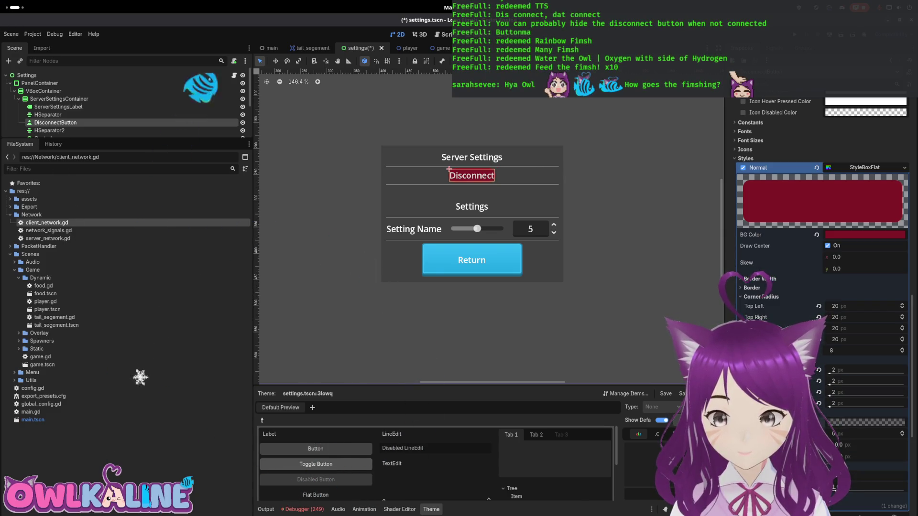
# Reselect the nodes around the Disconnect button to check its content margins in the Inspector
pyautogui.click(98, 115)
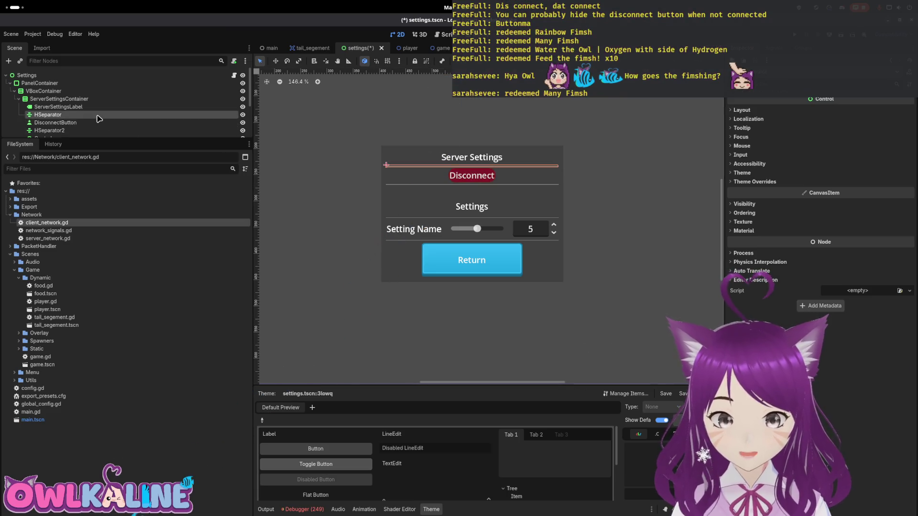
pyautogui.click(96, 123)
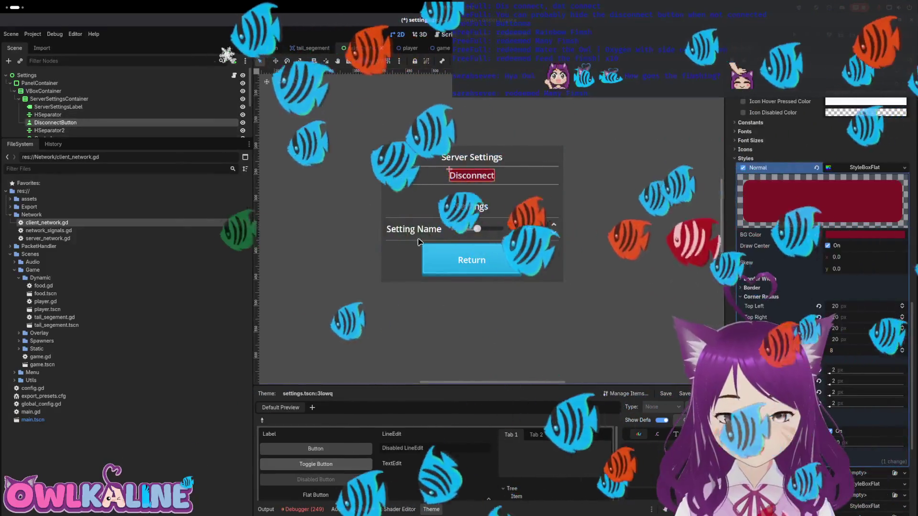
pyautogui.click(841, 371)
pyautogui.click(833, 362)
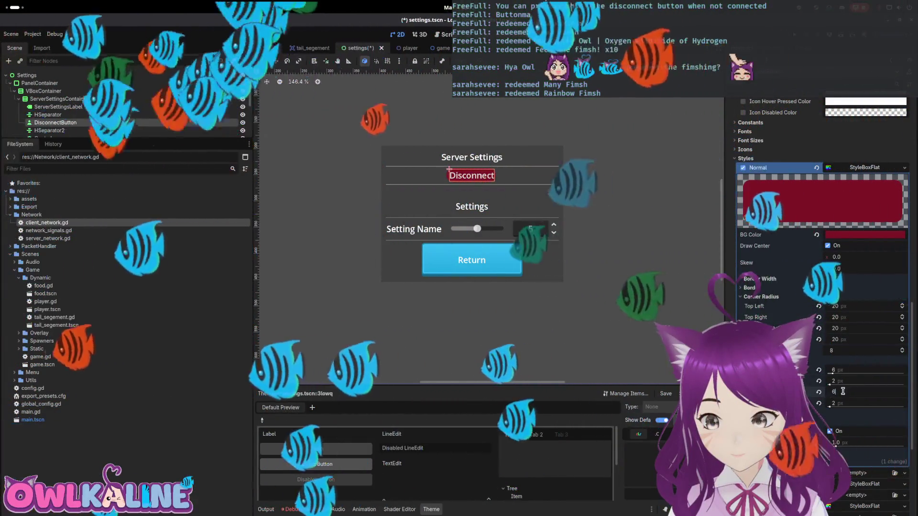
pyautogui.click(833, 362)
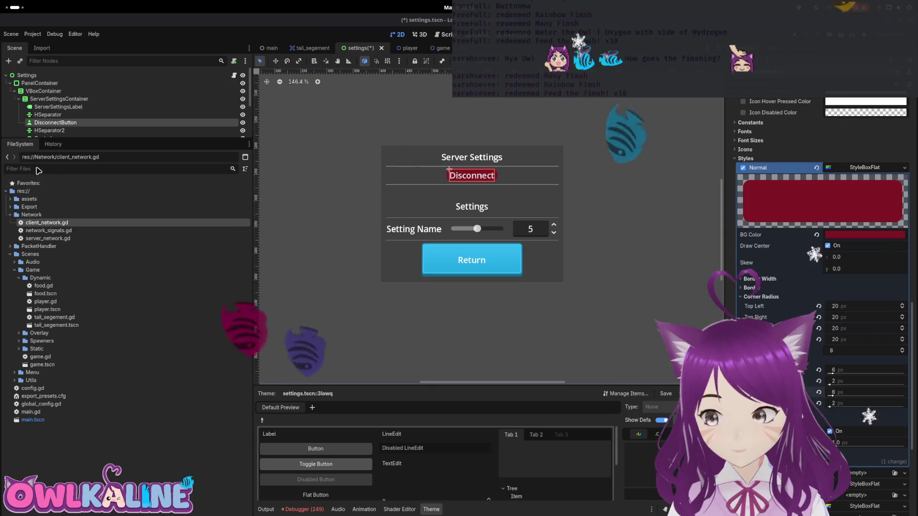
pyautogui.click(60, 99)
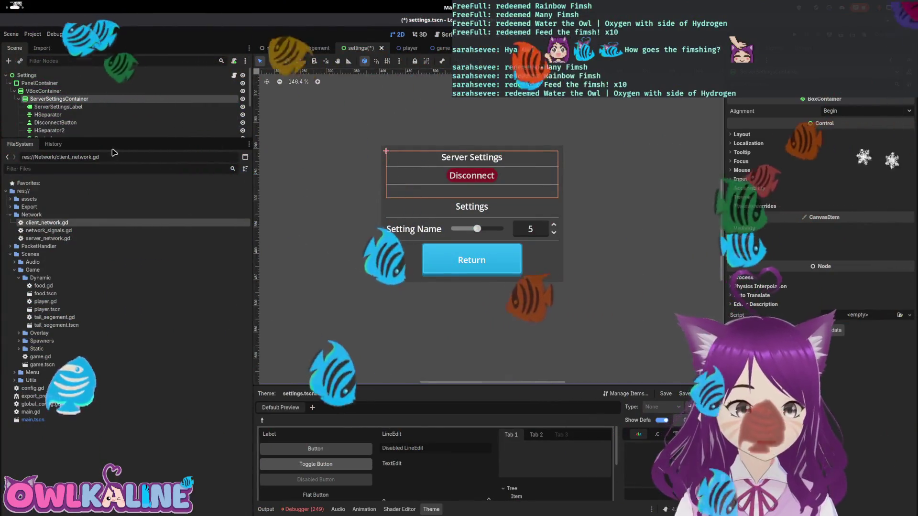
pyautogui.click(97, 122)
pyautogui.click(103, 131)
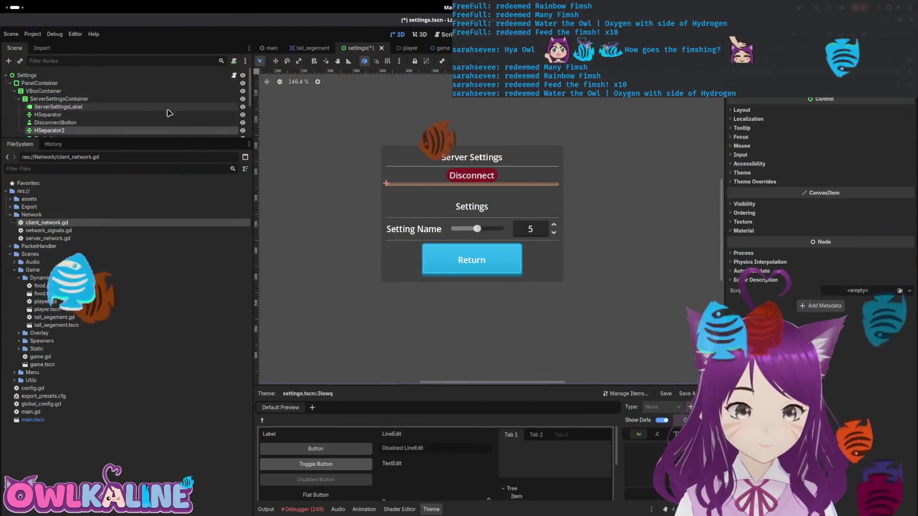
pyautogui.click(98, 123)
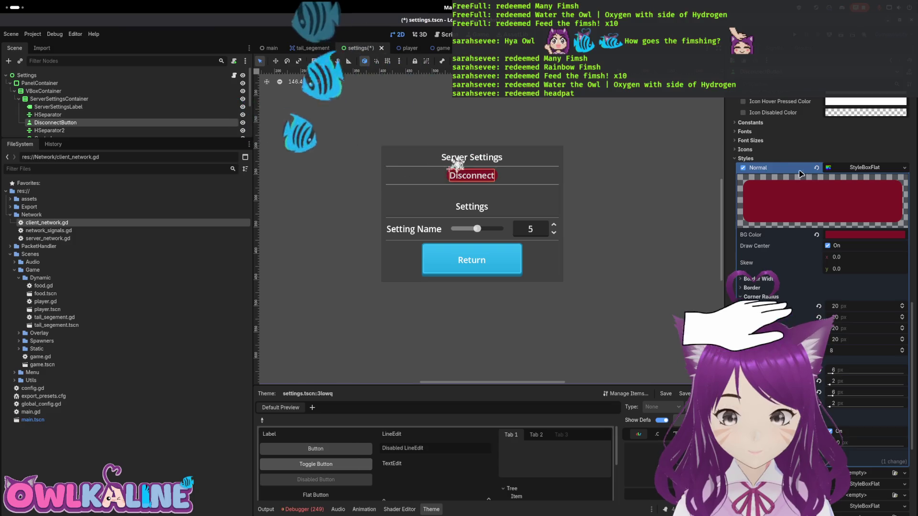
# Save settings.tscn, run the game and close its settings panel
pyautogui.hotkey('ctrl', 's')
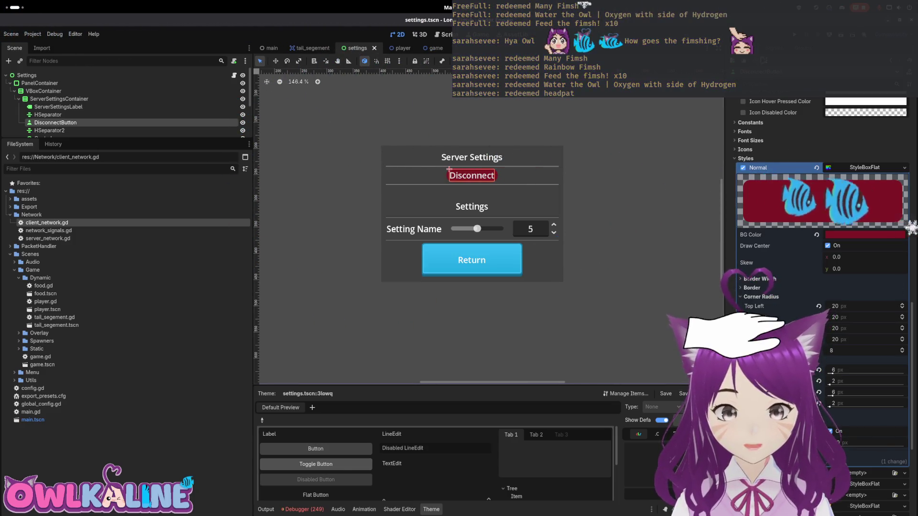
pyautogui.press('F5')
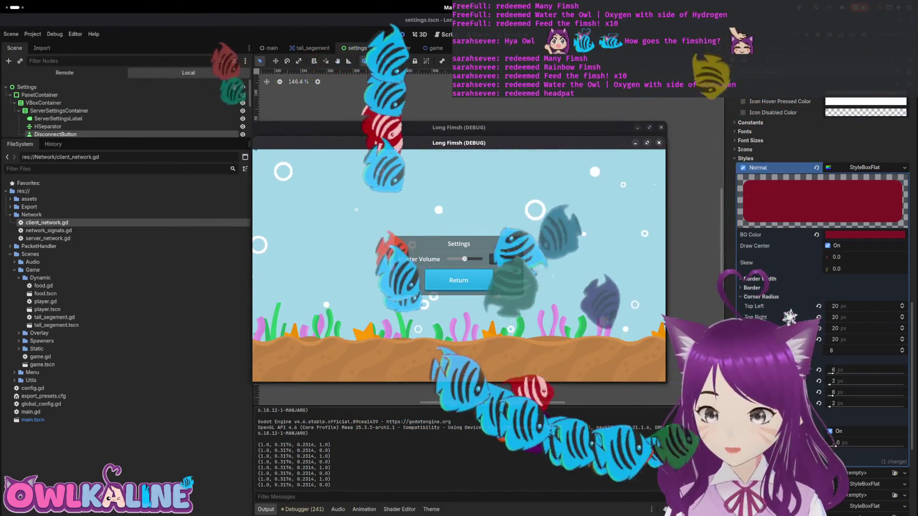
pyautogui.click(458, 281)
# Join as Client, verify the dark red rounded Disconnect button above Master Volume, then stop the game
pyautogui.click(468, 248)
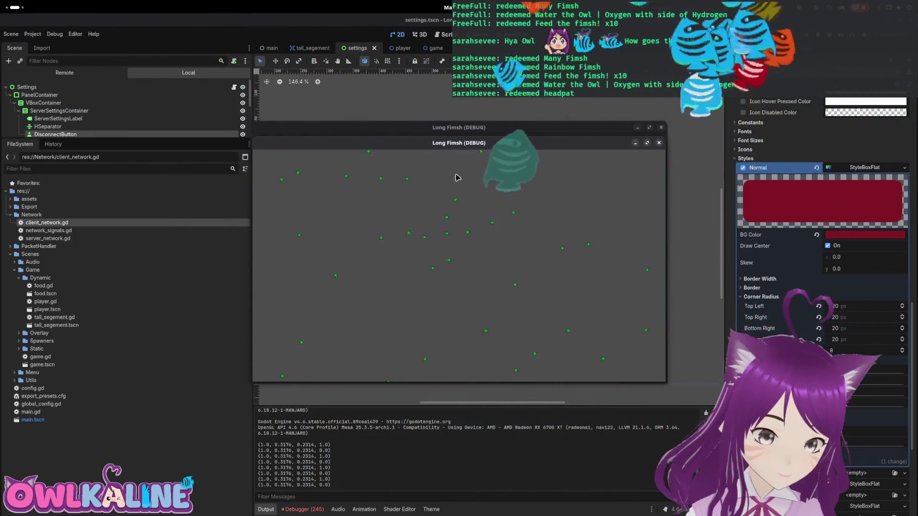
pyautogui.click(473, 252)
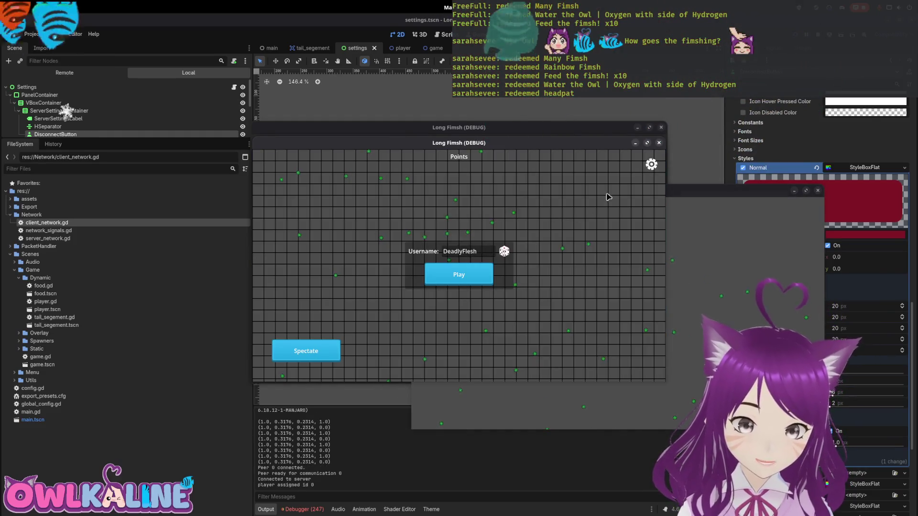
pyautogui.press('Escape')
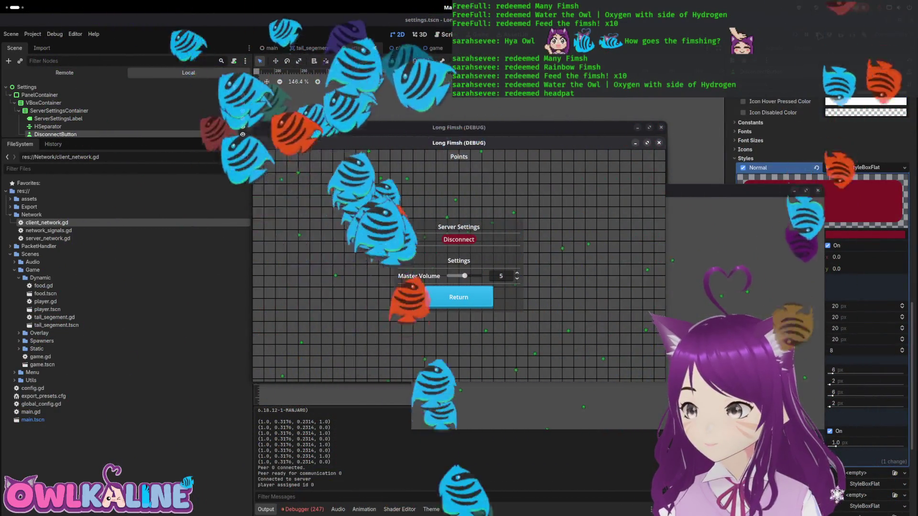
pyautogui.press('F8')
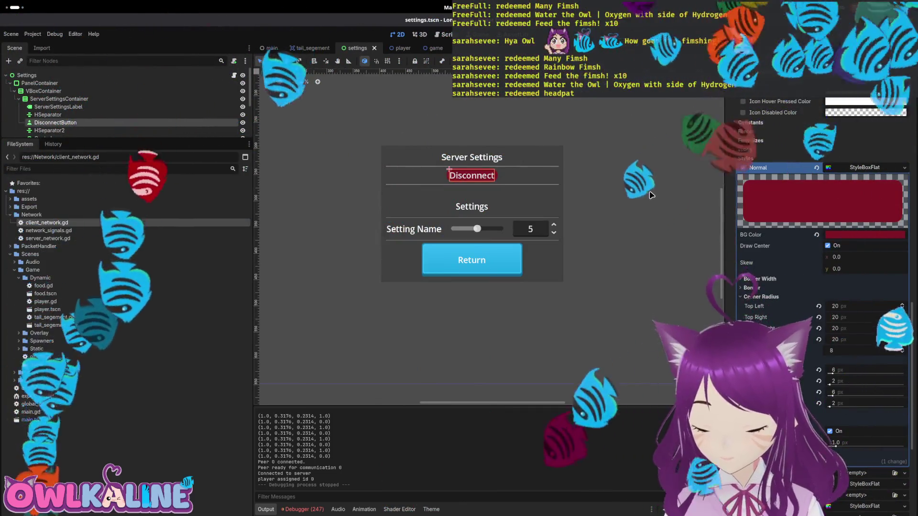
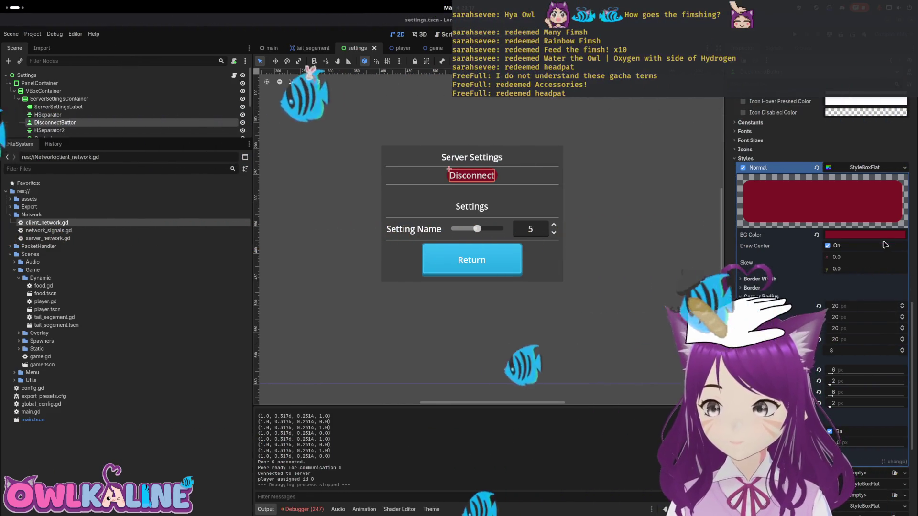
# Expand the DisconnectButton's Theme Overrides > Styles section in the Inspector
pyautogui.scroll(5, 739, 217)
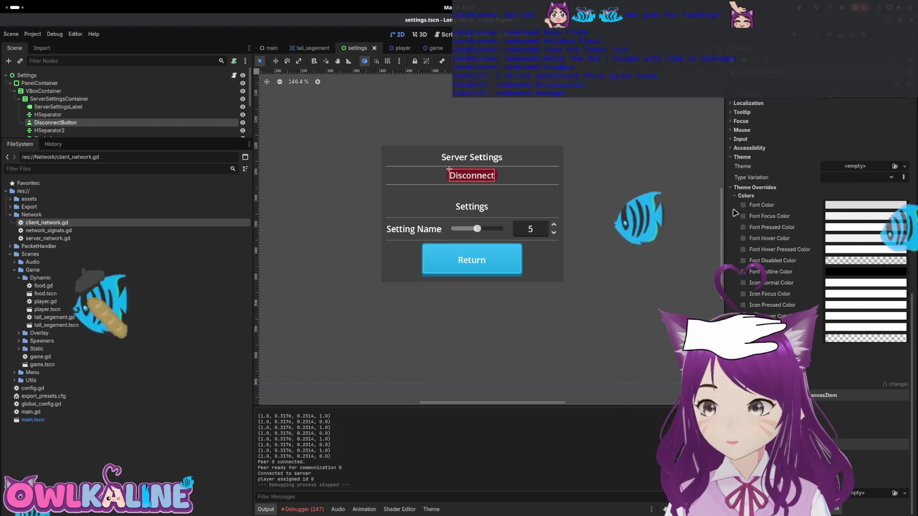
pyautogui.click(765, 384)
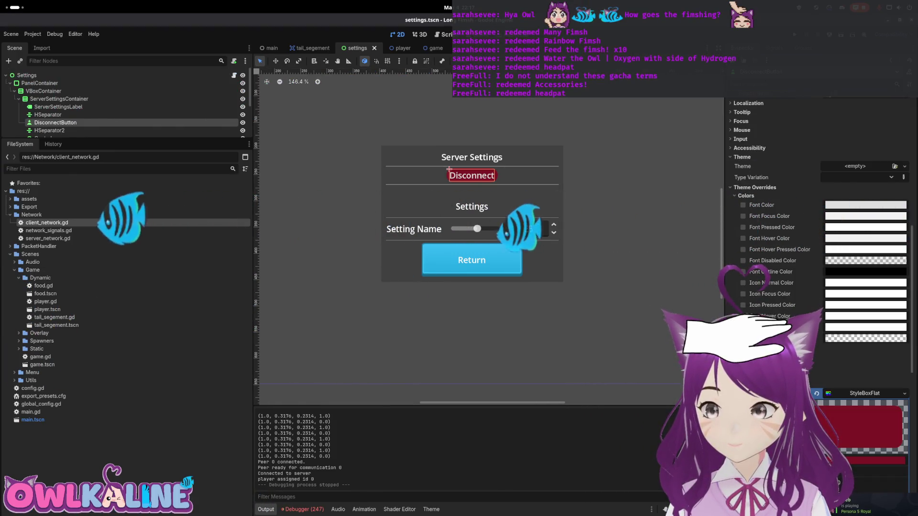
pyautogui.scroll(-12, 788, 186)
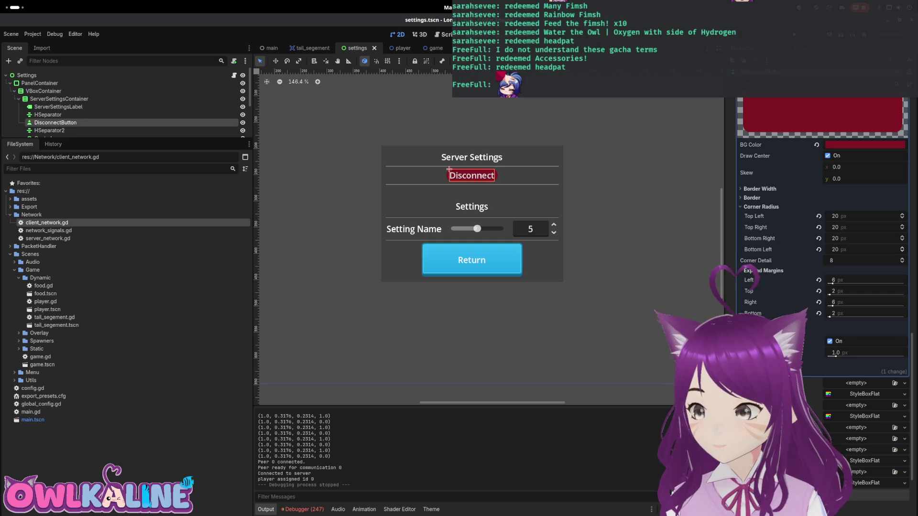
pyautogui.scroll(-3, 822, 215)
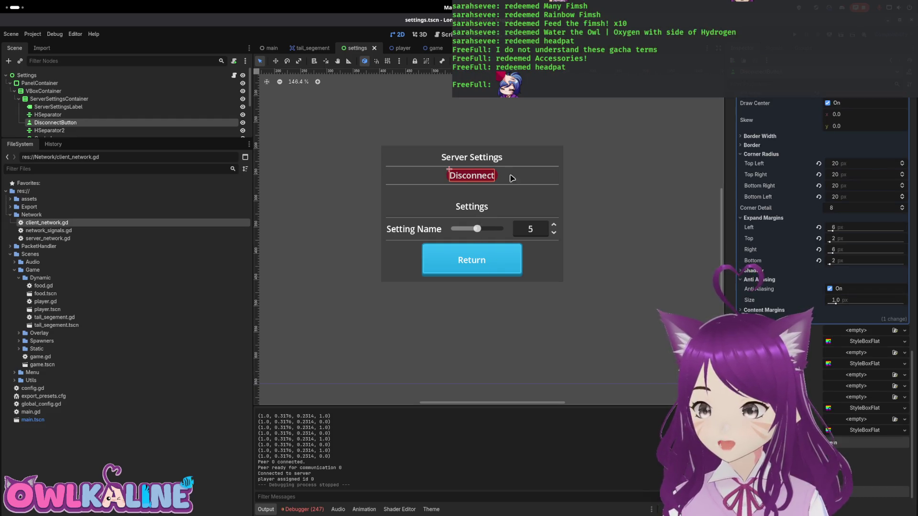
pyautogui.scroll(10, 800, 280)
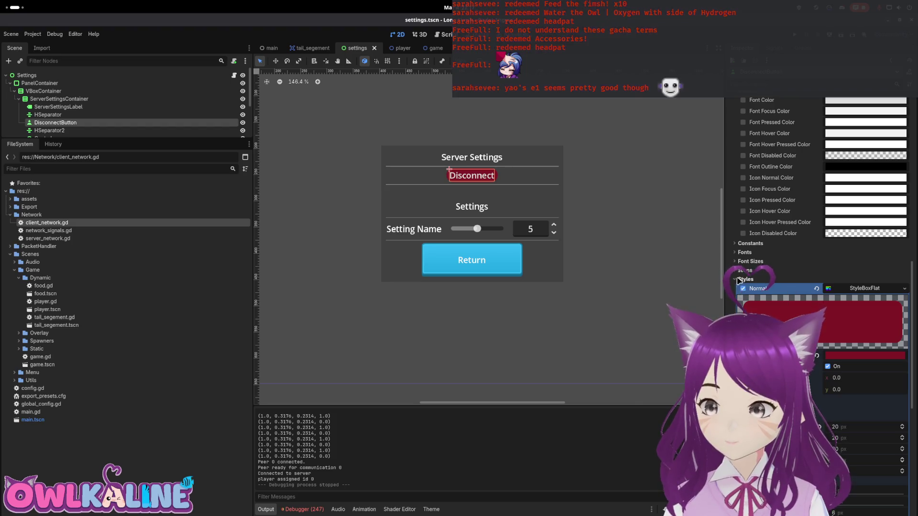
pyautogui.click(739, 280)
pyautogui.click(746, 383)
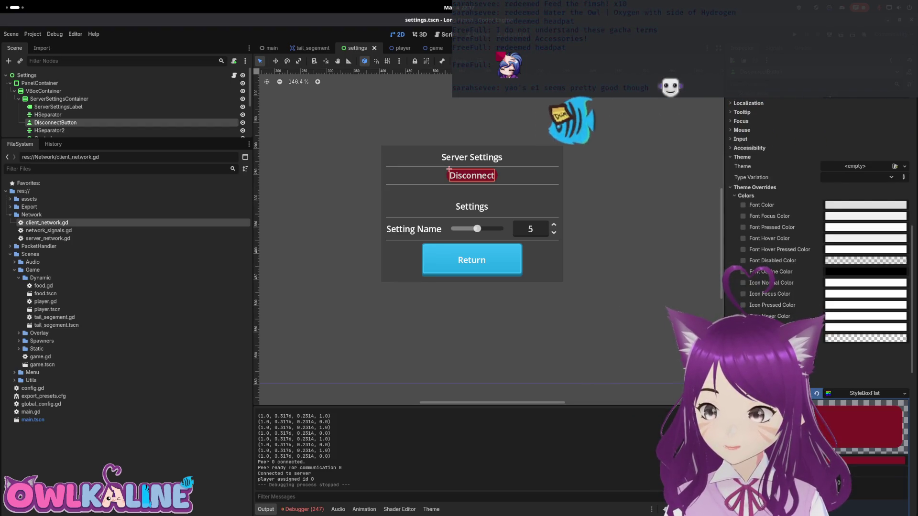
# Bring up the resource options for the red Normal StyleBoxFlat
pyautogui.scroll(-5, 764, 250)
pyautogui.scroll(1, 765, 250)
pyautogui.scroll(-8, 796, 273)
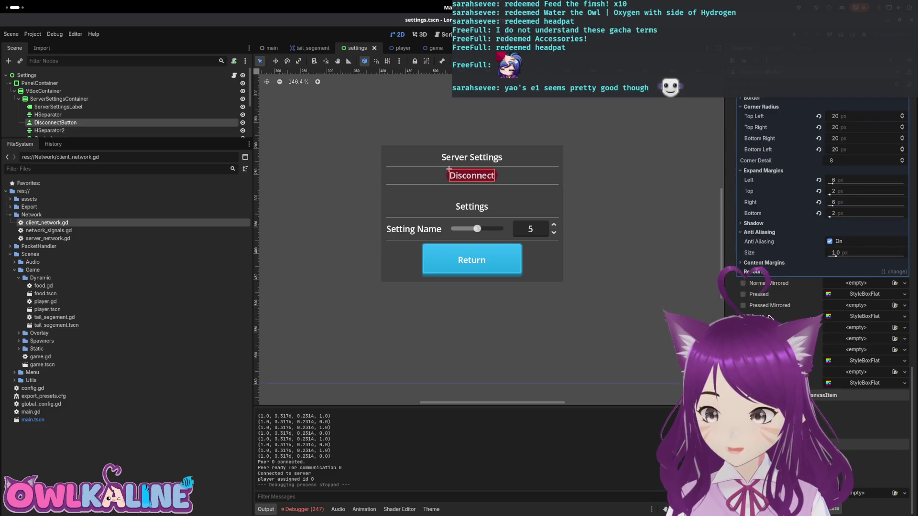
pyautogui.scroll(8, 861, 320)
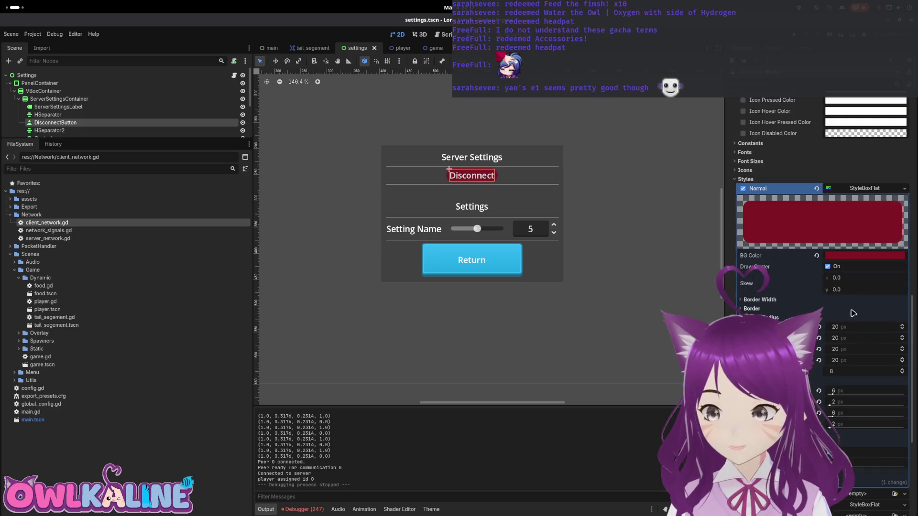
pyautogui.scroll(2, 845, 216)
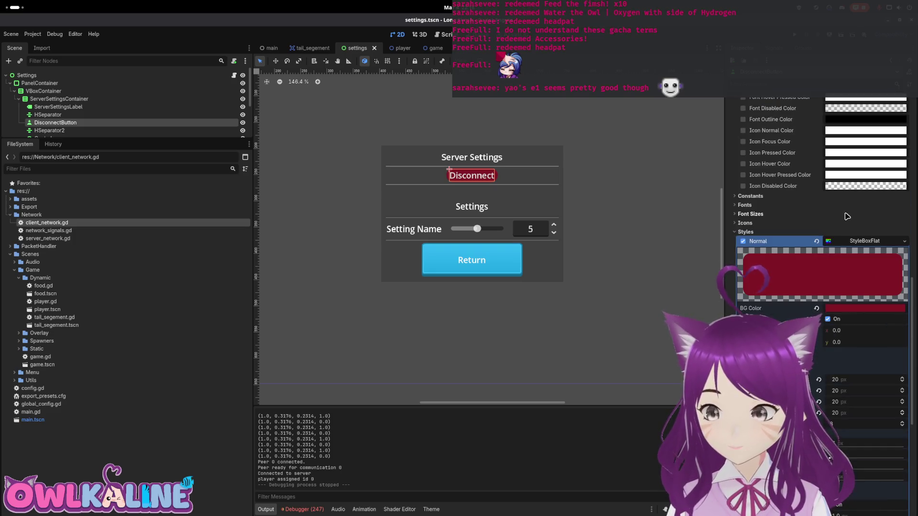
pyautogui.click(904, 243)
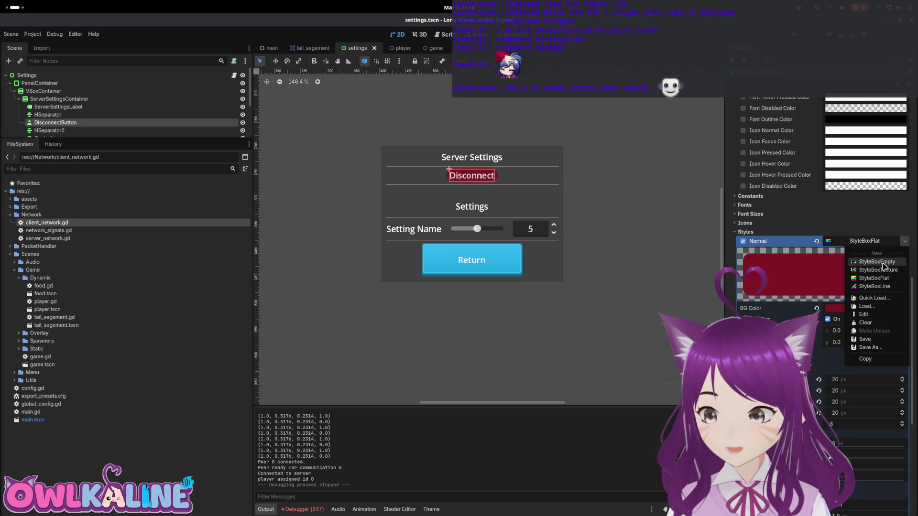
# Paste the copied red Normal style into the Hover slot, save the scene, and run the game
pyautogui.click(868, 360)
pyautogui.scroll(-5, 880, 317)
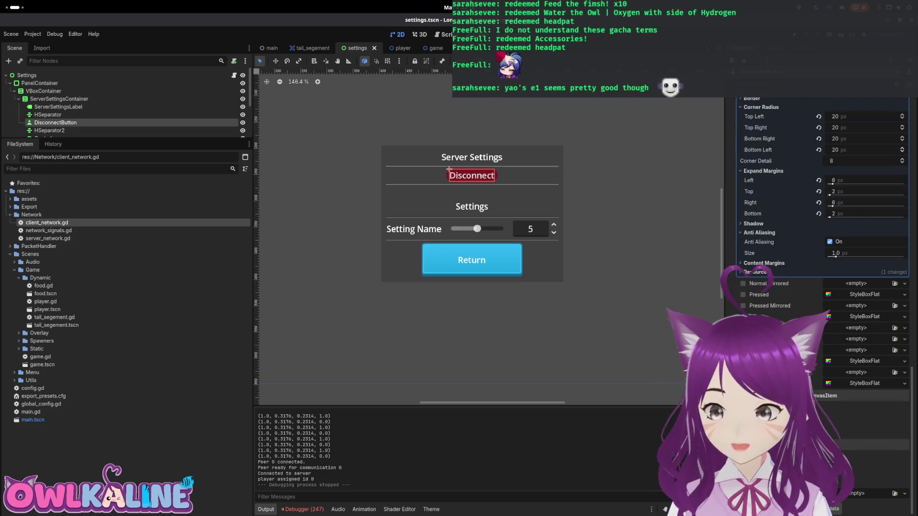
pyautogui.click(743, 316)
pyautogui.click(903, 317)
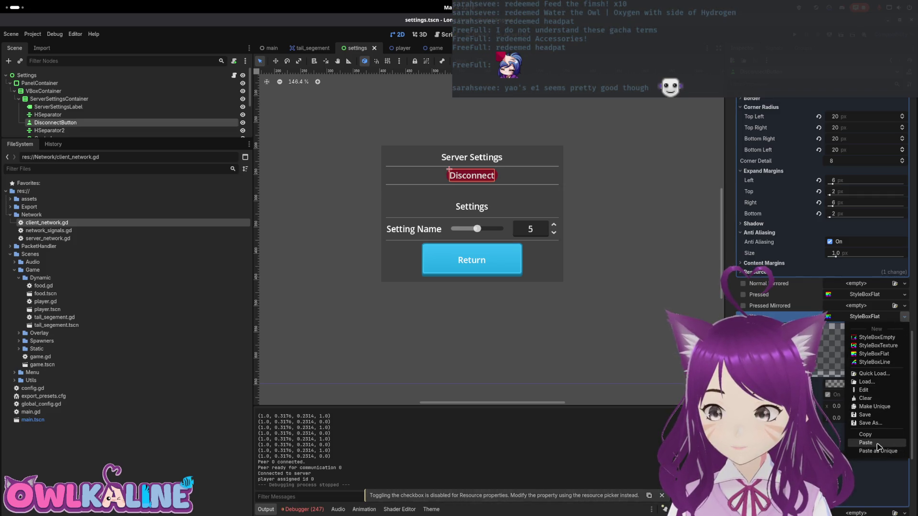
pyautogui.click(867, 443)
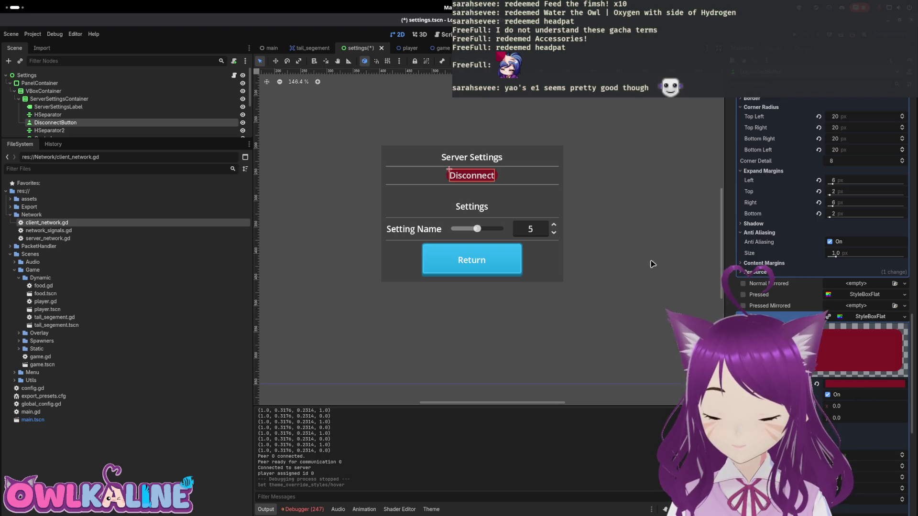
pyautogui.hotkey('ctrl', 's')
pyautogui.press('F5')
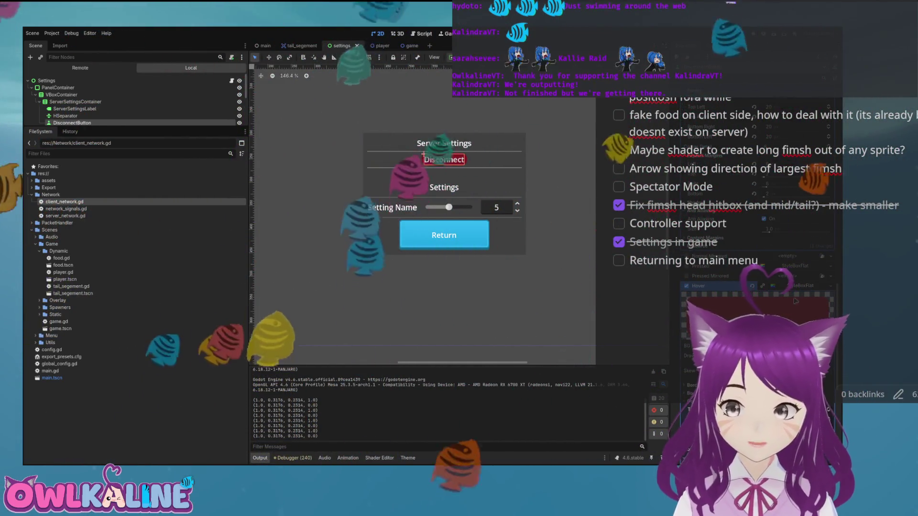
# Scroll the to-do note to the completed items and stop the running game with F8
pyautogui.scroll(-5, 832, 366)
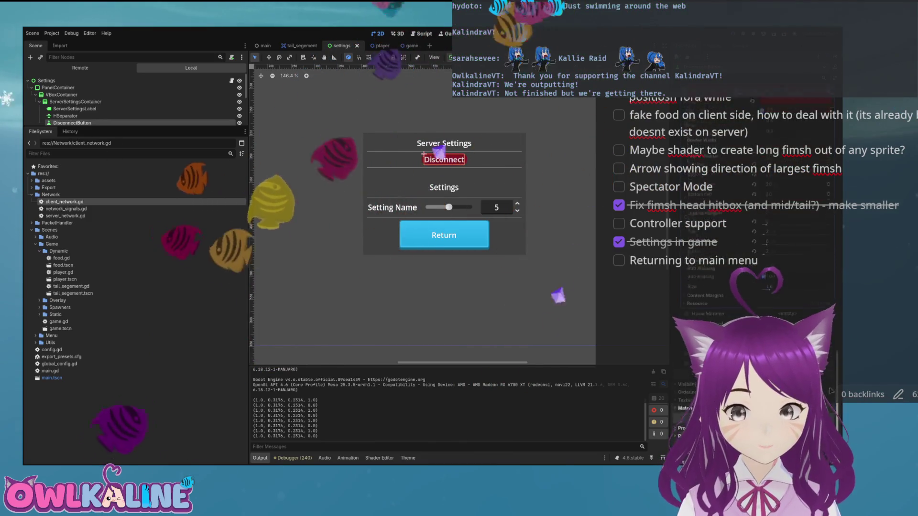
pyautogui.scroll(5, 830, 334)
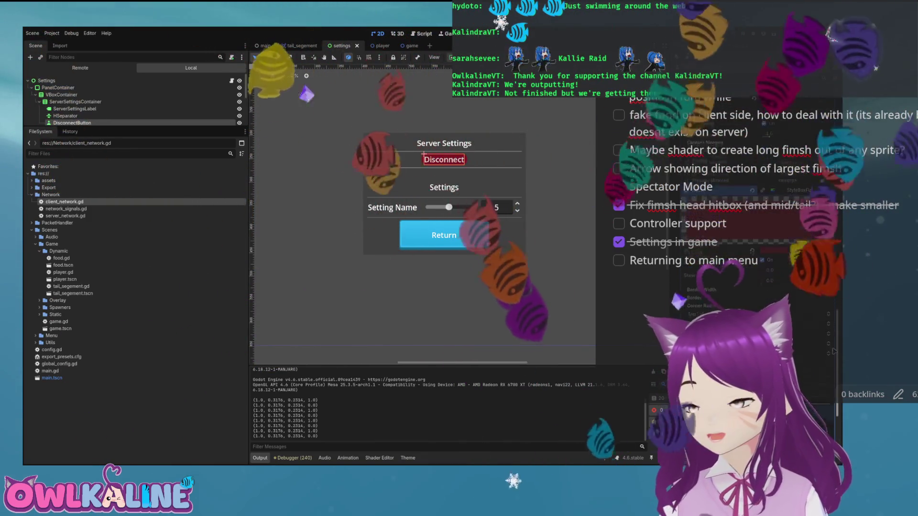
pyautogui.scroll(-2, 541, 174)
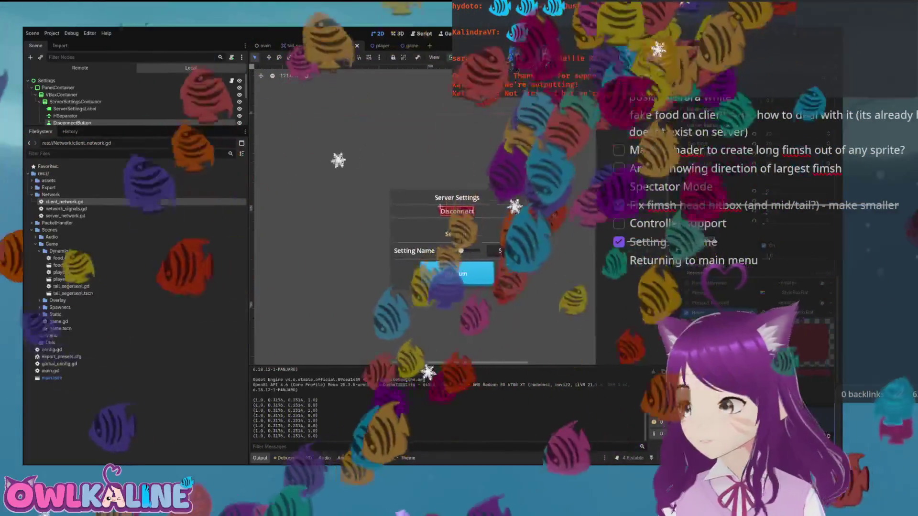
pyautogui.scroll(3, 541, 174)
pyautogui.scroll(5, 381, 226)
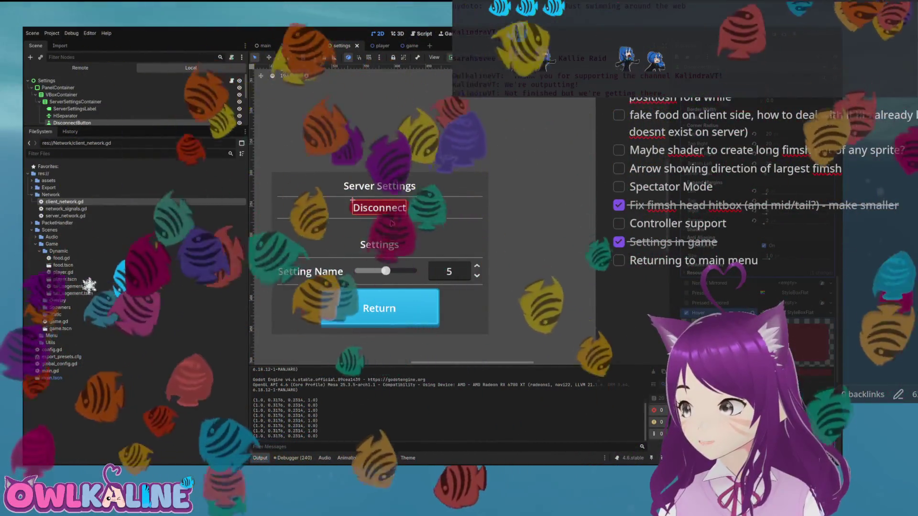
pyautogui.scroll(-5, 418, 219)
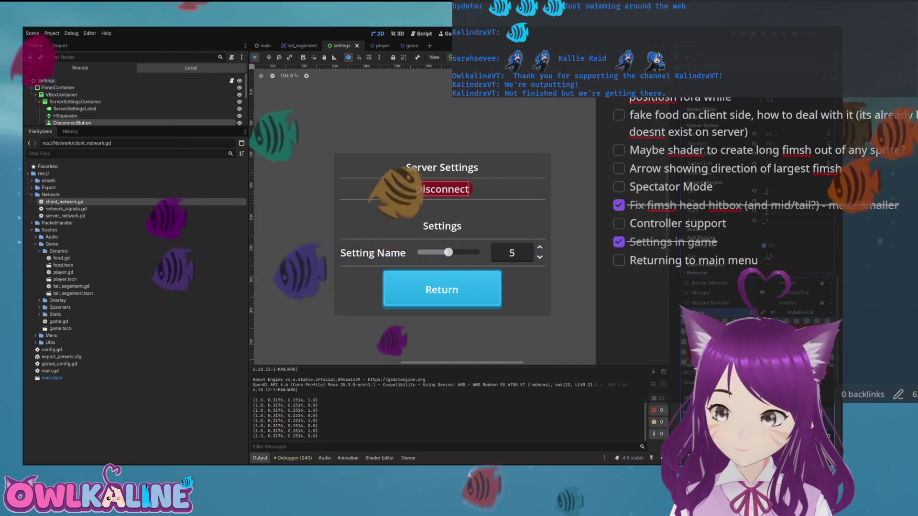
pyautogui.press('F8')
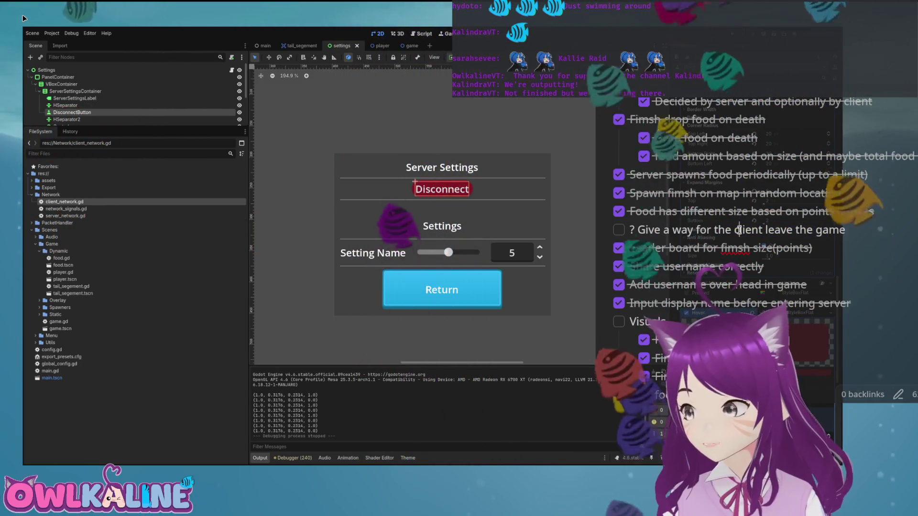
# Check off the 'Spectator Mode' item in the to-do note
pyautogui.scroll(-5, 759, 232)
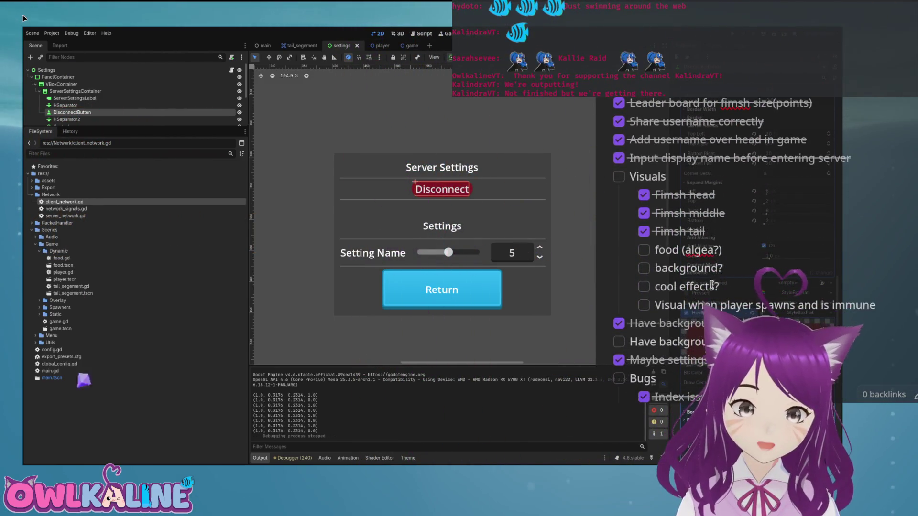
pyautogui.scroll(-2, 712, 287)
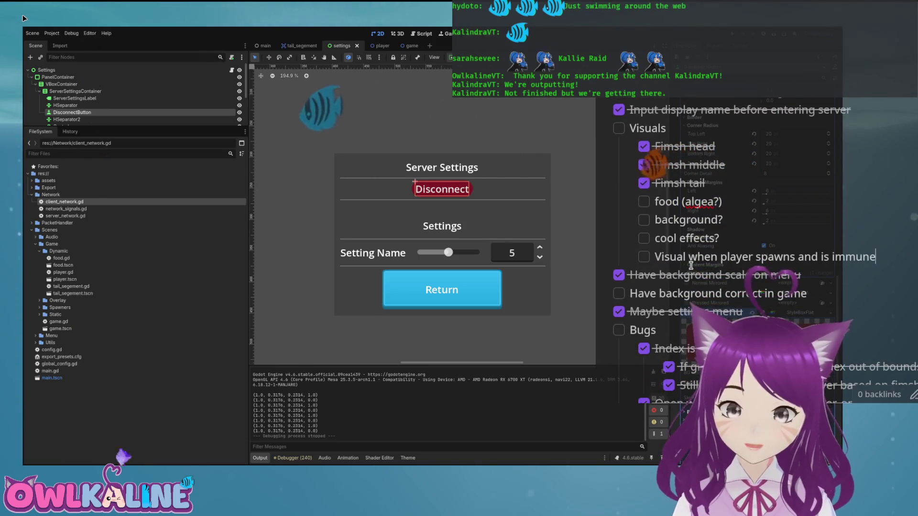
pyautogui.moveTo(708, 256); pyautogui.dragTo(697, 239)
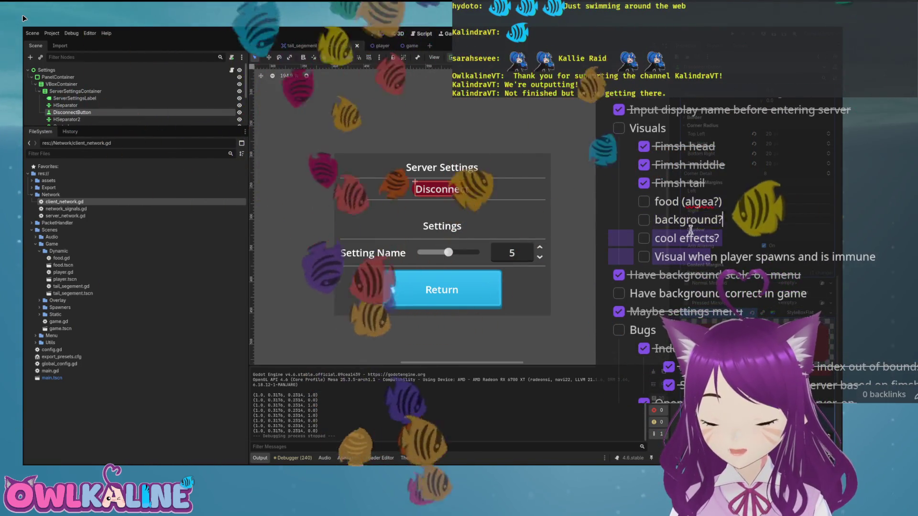
pyautogui.click(697, 239)
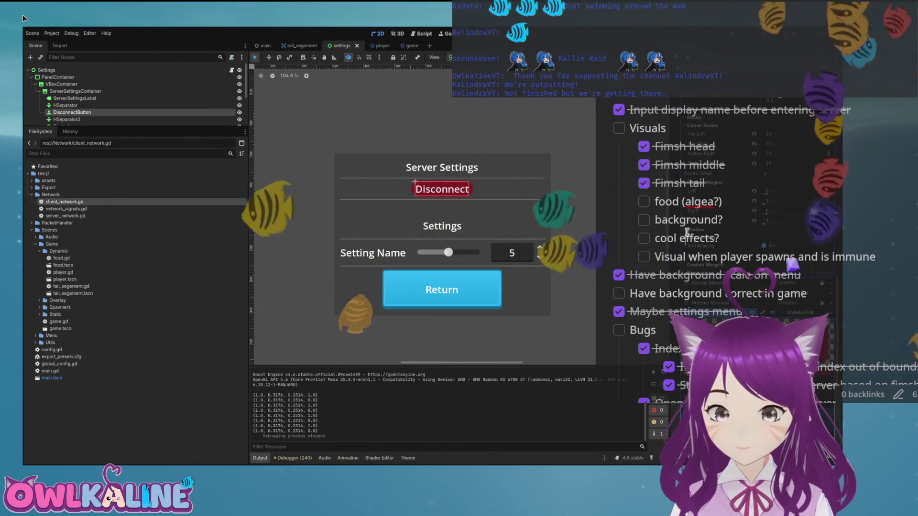
pyautogui.scroll(-2, 695, 242)
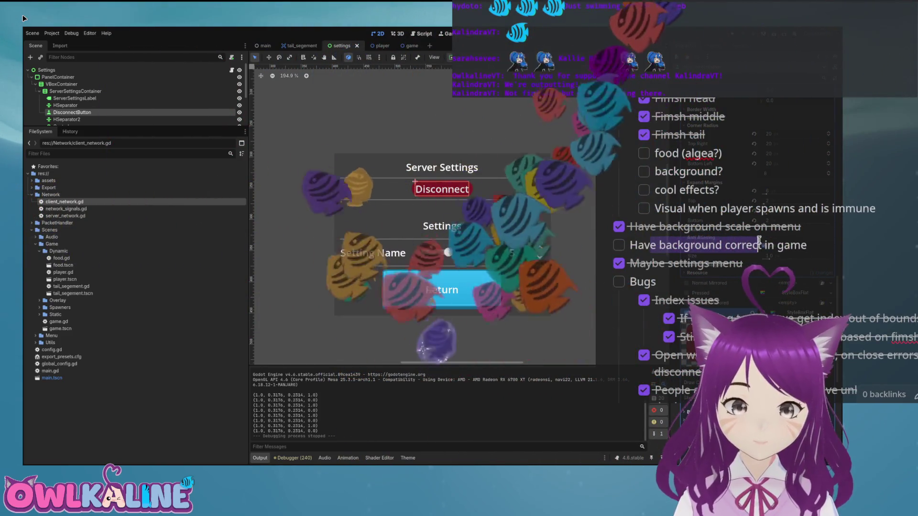
pyautogui.doubleClick(708, 245)
pyautogui.scroll(-5, 713, 230)
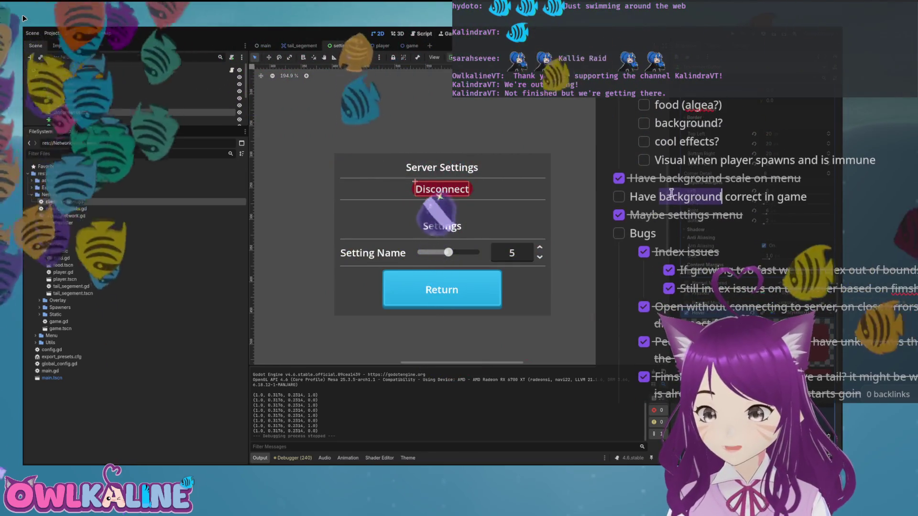
pyautogui.scroll(-7, 729, 206)
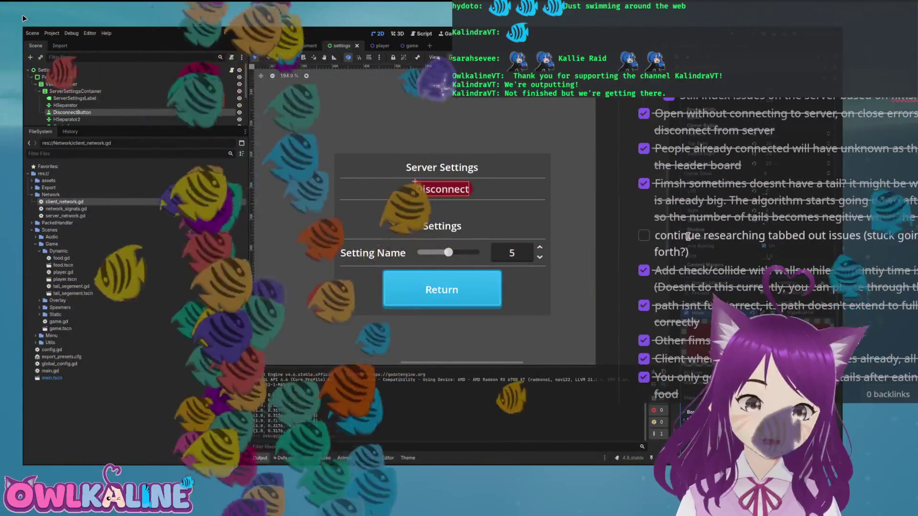
pyautogui.scroll(-12, 689, 253)
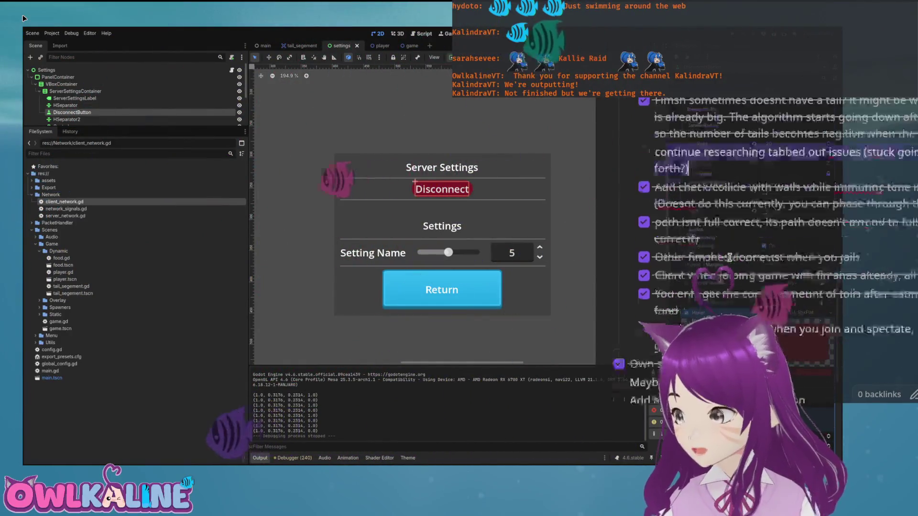
pyautogui.scroll(-7, 657, 201)
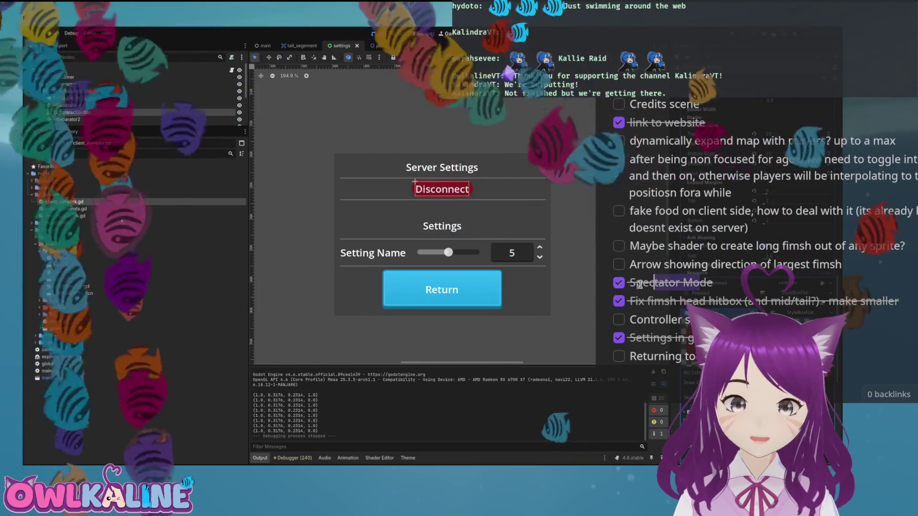
pyautogui.hotkey('ctrl', 'Return')
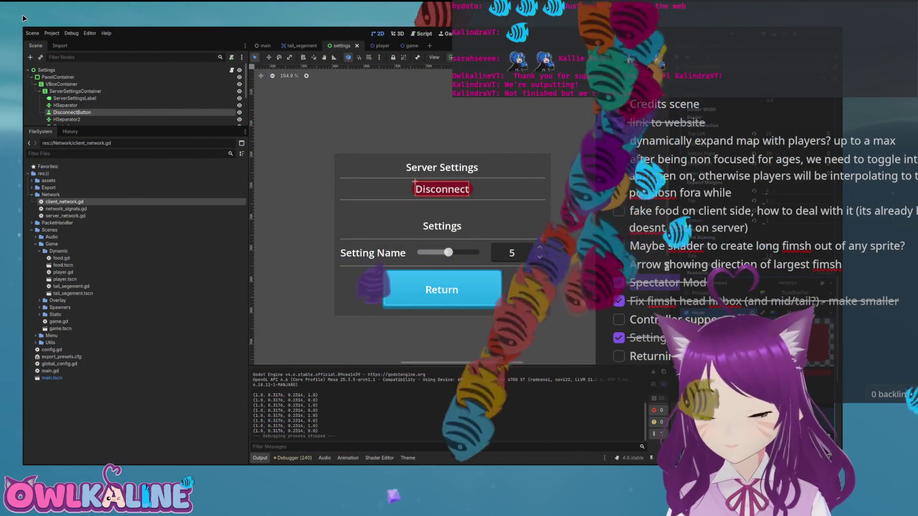
# Review the to-do list, then run and stop the game to test it
pyautogui.scroll(-2, 654, 282)
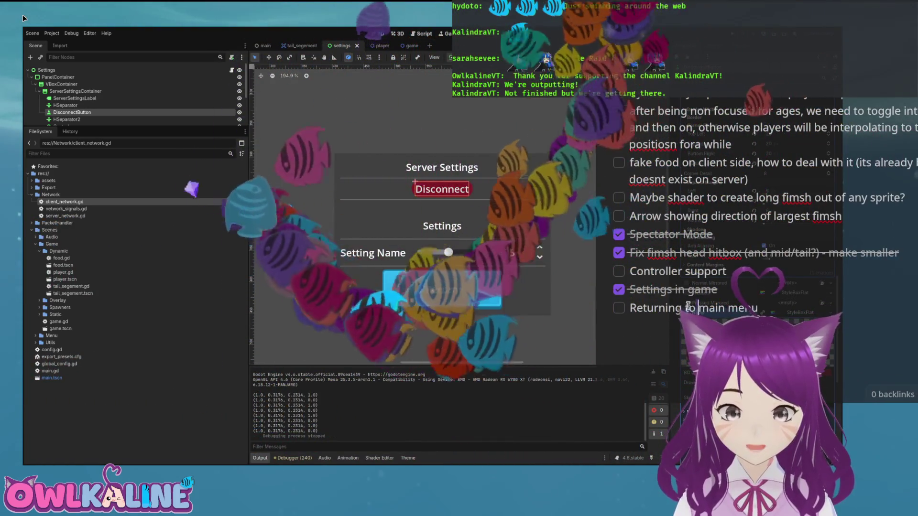
pyautogui.scroll(-1, 448, 206)
pyautogui.scroll(1, 448, 205)
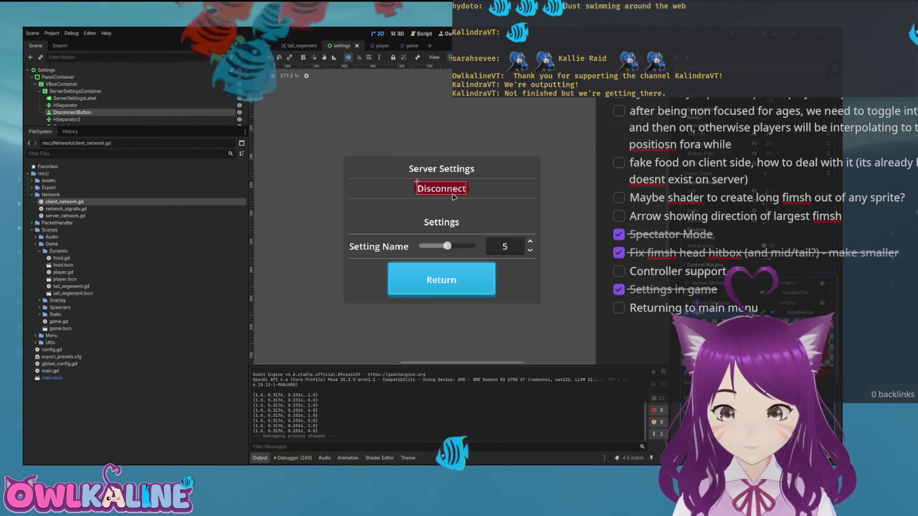
pyautogui.scroll(10, 755, 227)
pyautogui.scroll(-15, 700, 234)
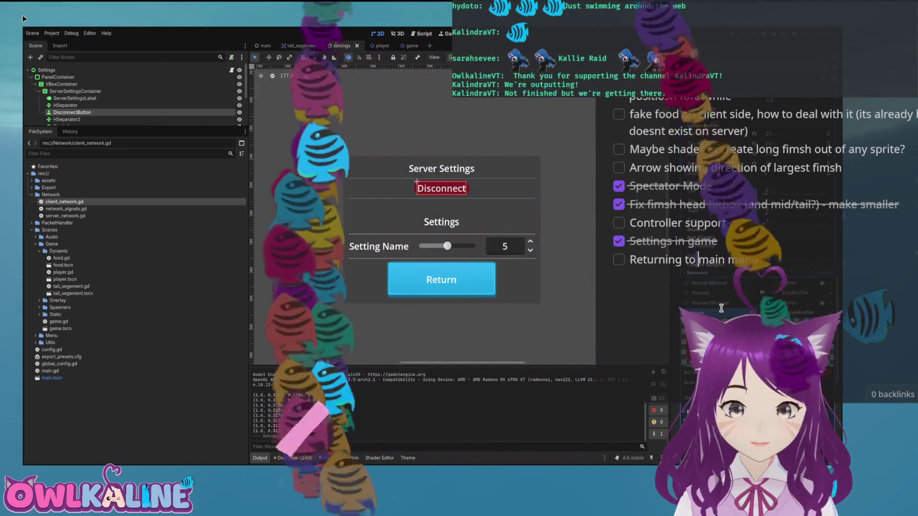
pyautogui.scroll(5, 708, 268)
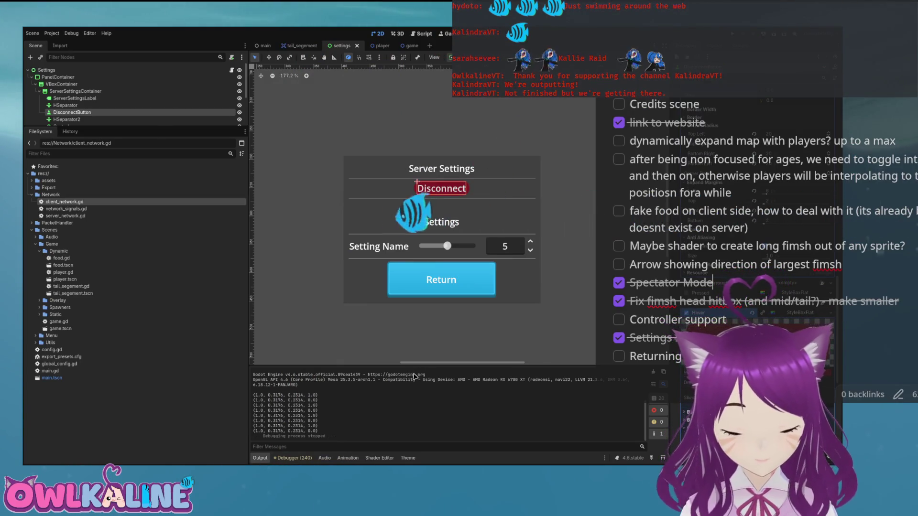
pyautogui.scroll(15, 713, 282)
pyautogui.scroll(-12, 717, 280)
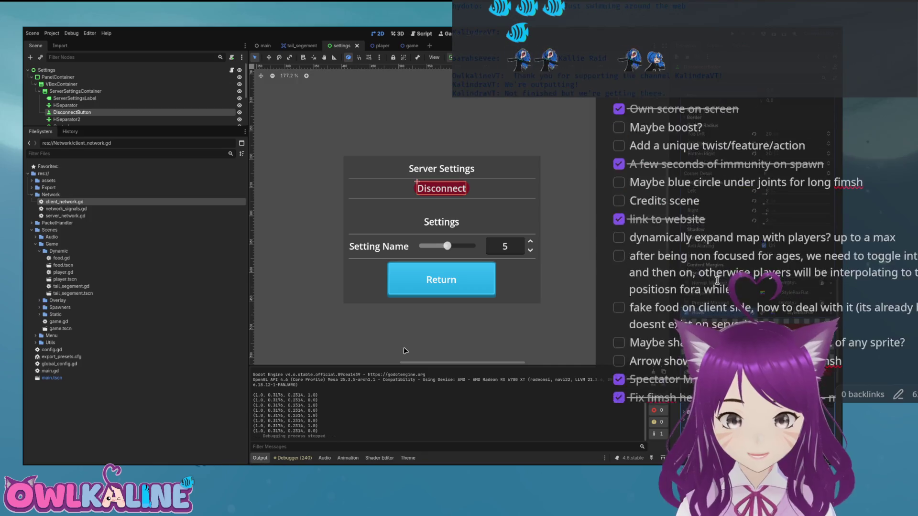
pyautogui.scroll(-10, 717, 280)
pyautogui.scroll(8, 717, 280)
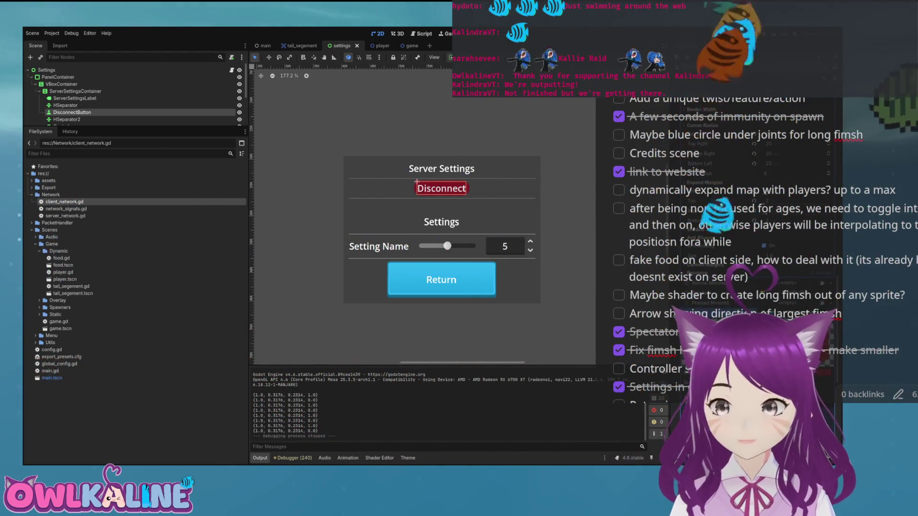
pyautogui.press('F5')
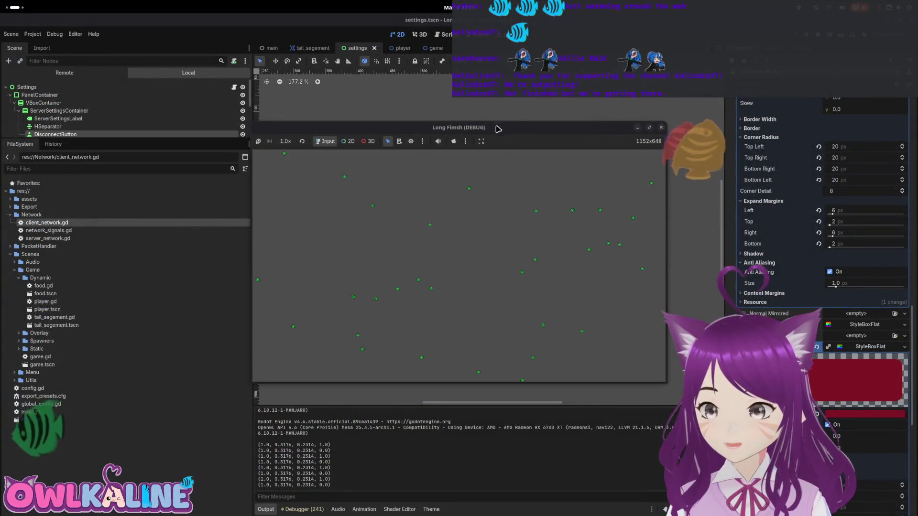
pyautogui.press('F8')
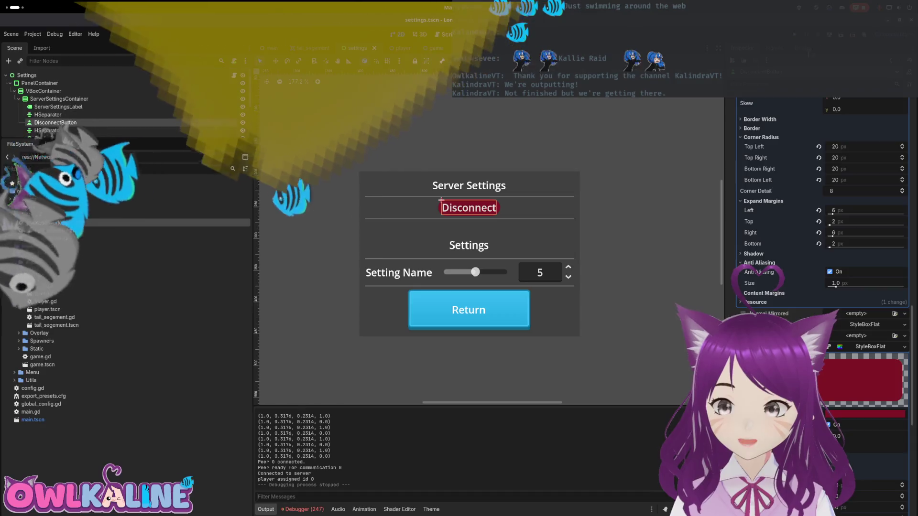
pyautogui.scroll(-4, 875, 335)
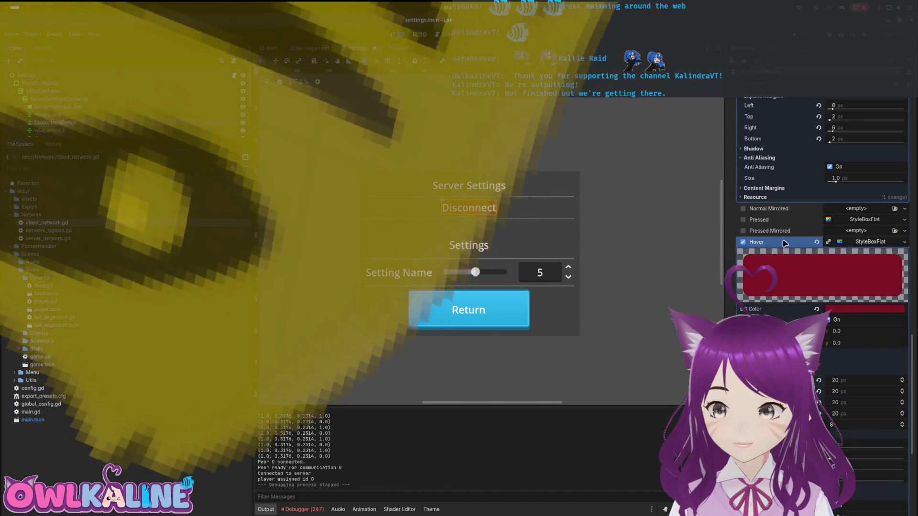
# Copy the red Normal StyleBoxFlat from its options
pyautogui.scroll(4, 851, 297)
pyautogui.click(904, 219)
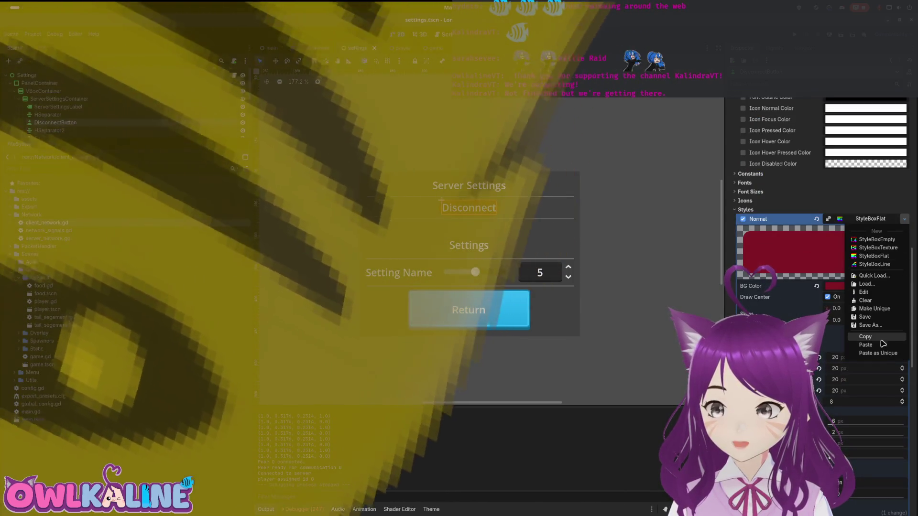
pyautogui.scroll(-10, 795, 272)
pyautogui.scroll(-6, 795, 272)
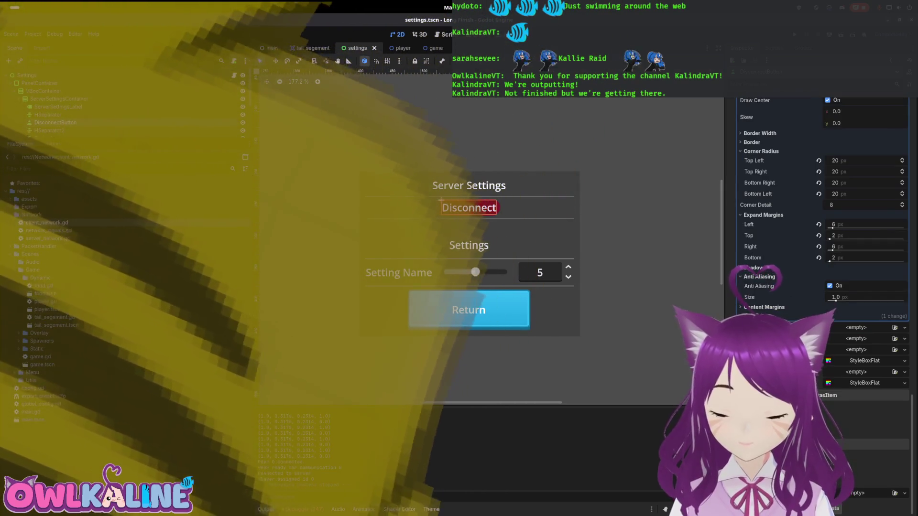
pyautogui.scroll(-1, 771, 272)
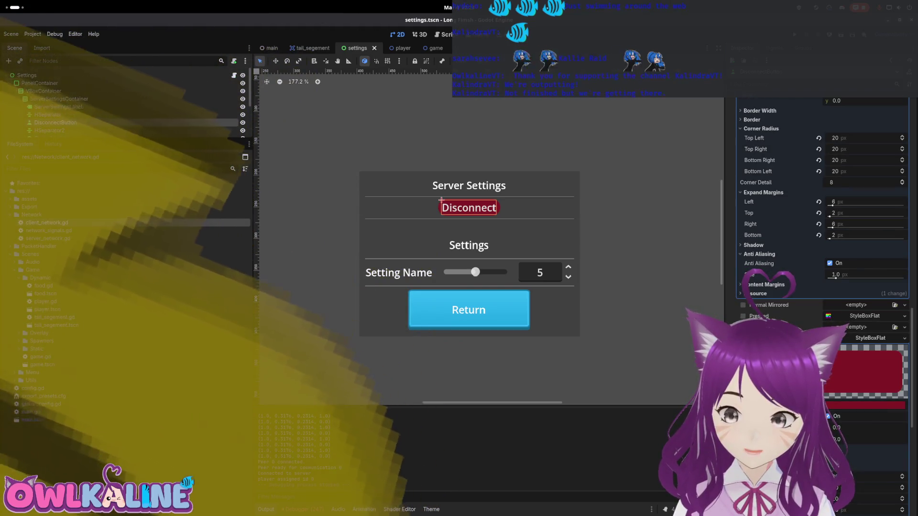
pyautogui.scroll(4, 798, 316)
pyautogui.scroll(-8, 797, 315)
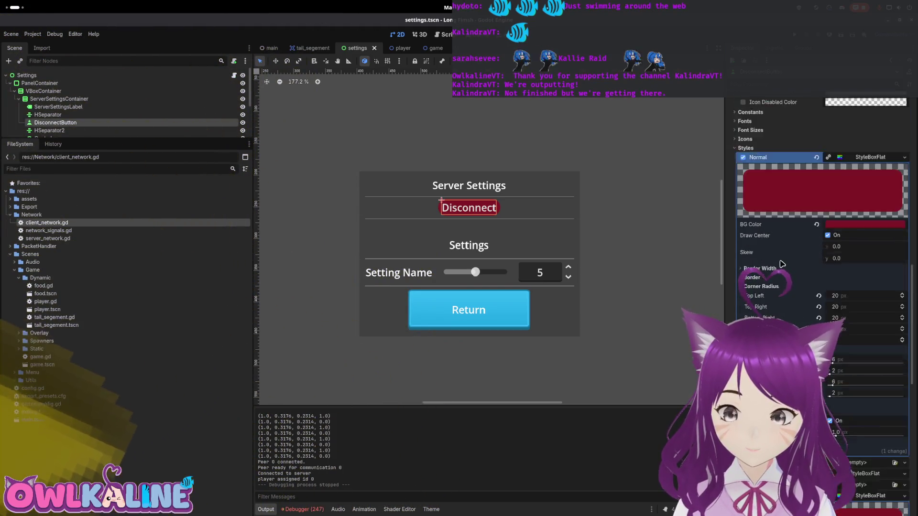
pyautogui.scroll(2, 754, 303)
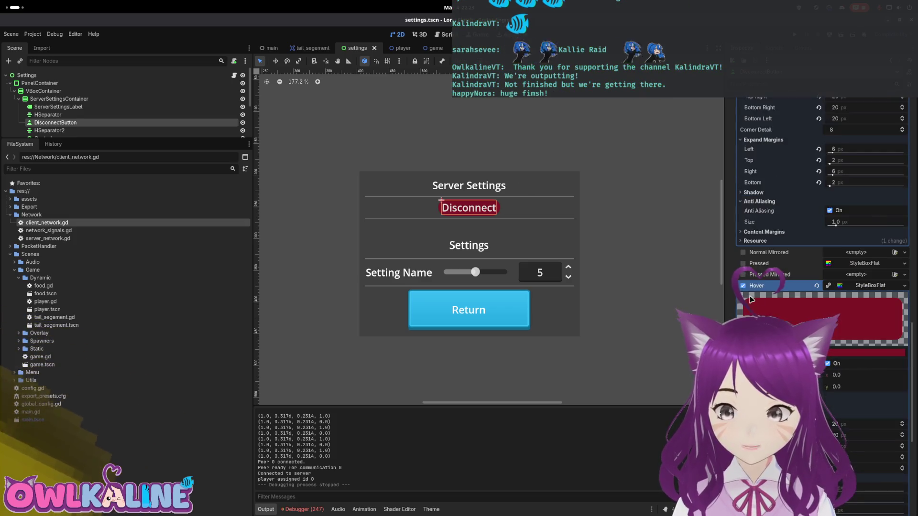
# Paste the red style into the Pressed slot and launch the game to test it
pyautogui.click(905, 263)
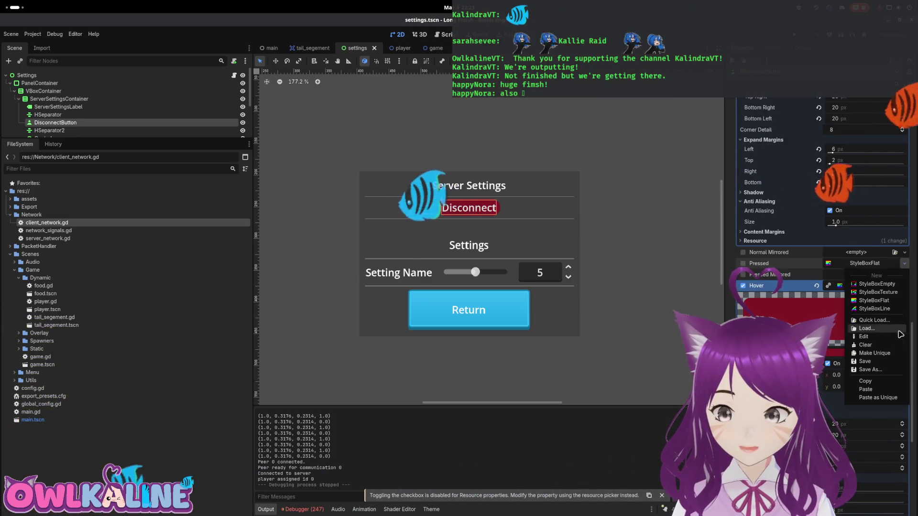
pyautogui.click(886, 390)
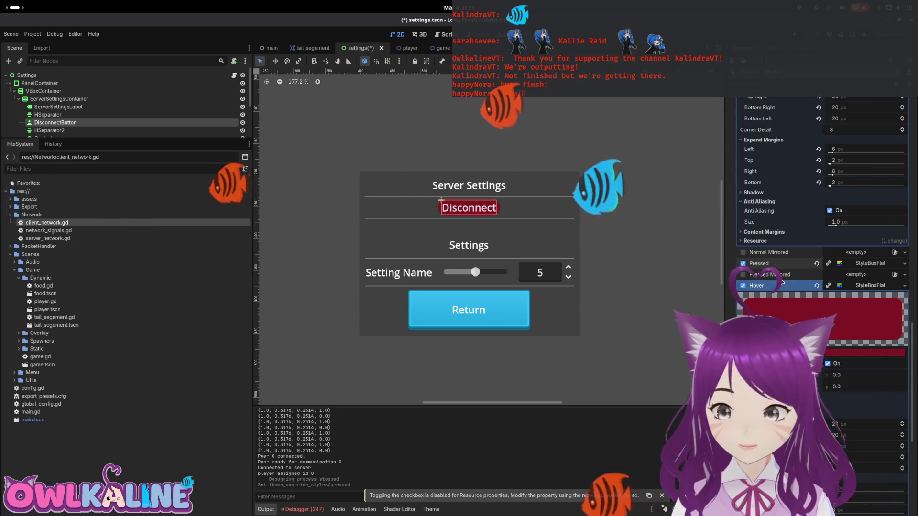
pyautogui.click(882, 286)
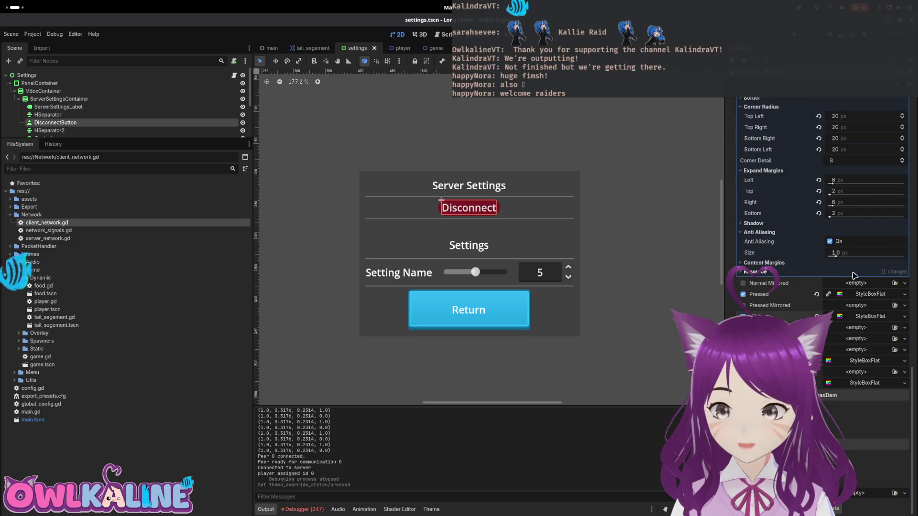
pyautogui.scroll(5, 854, 276)
pyautogui.press('F5')
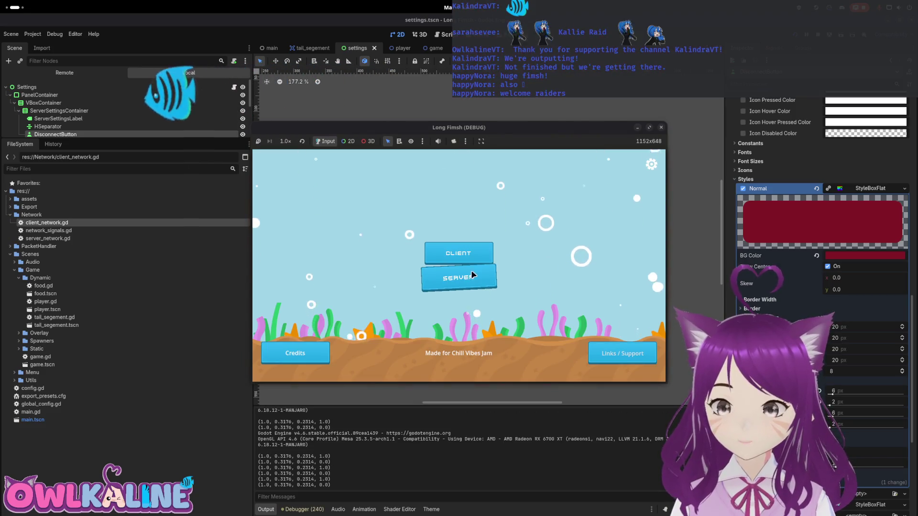
pyautogui.click(472, 275)
pyautogui.click(461, 255)
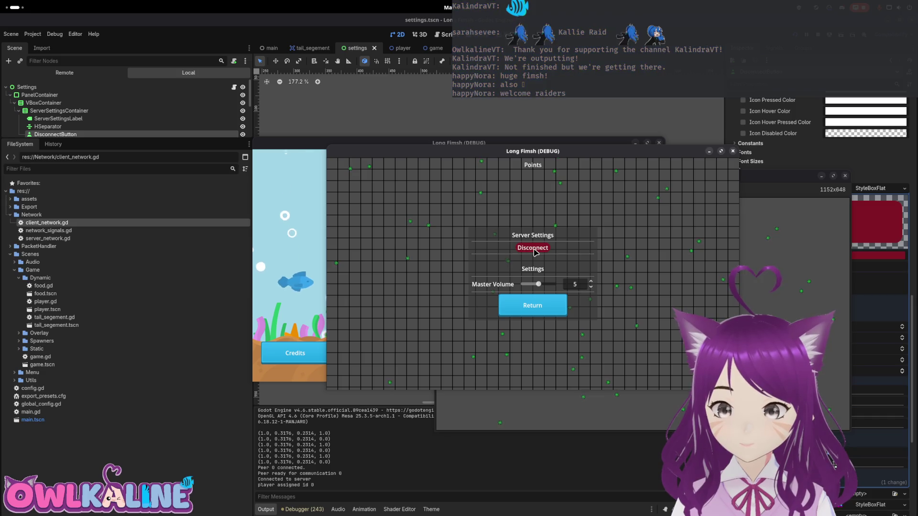
pyautogui.press('F8')
pyautogui.scroll(-5, 775, 306)
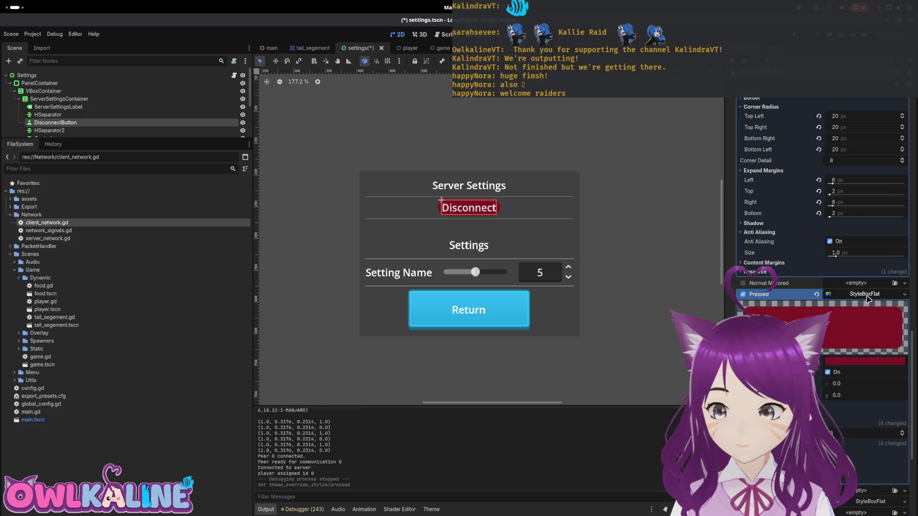
# Set the Pressed background colour to deep red 591019 and launch the game
pyautogui.scroll(-4, 856, 268)
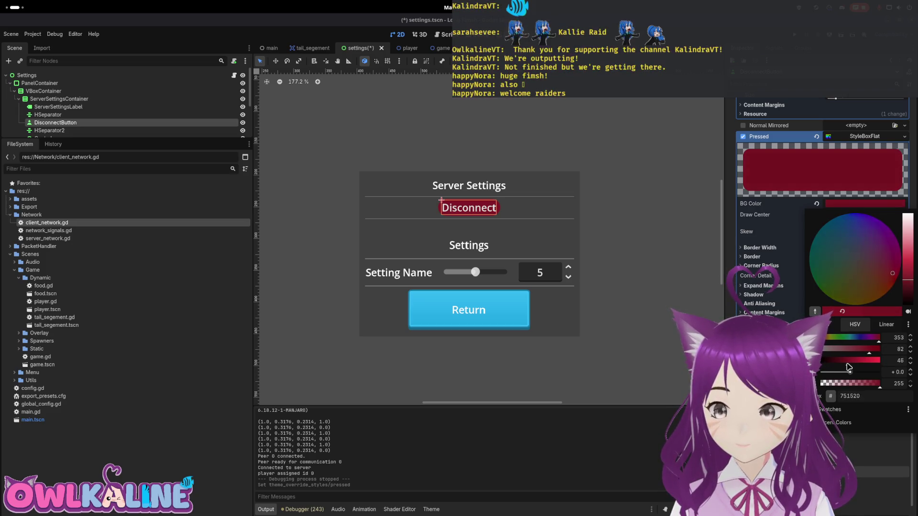
pyautogui.click(729, 260)
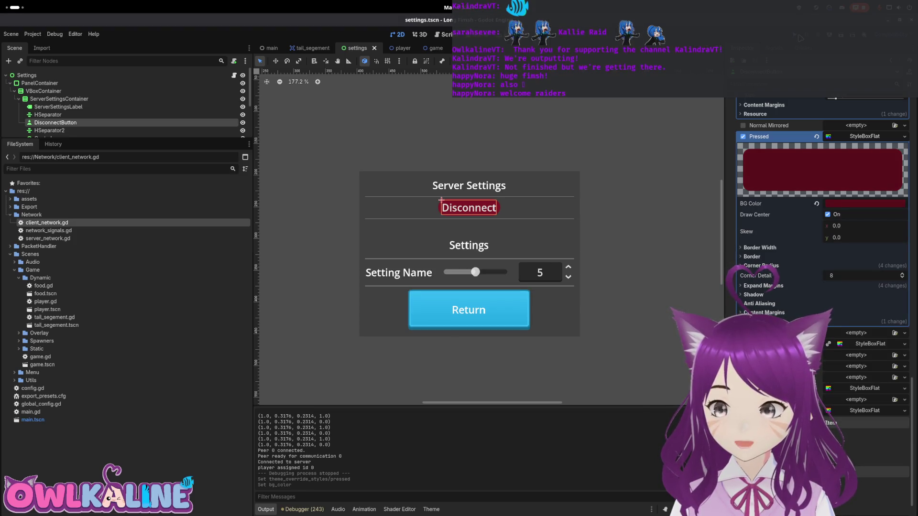
pyautogui.press('F5')
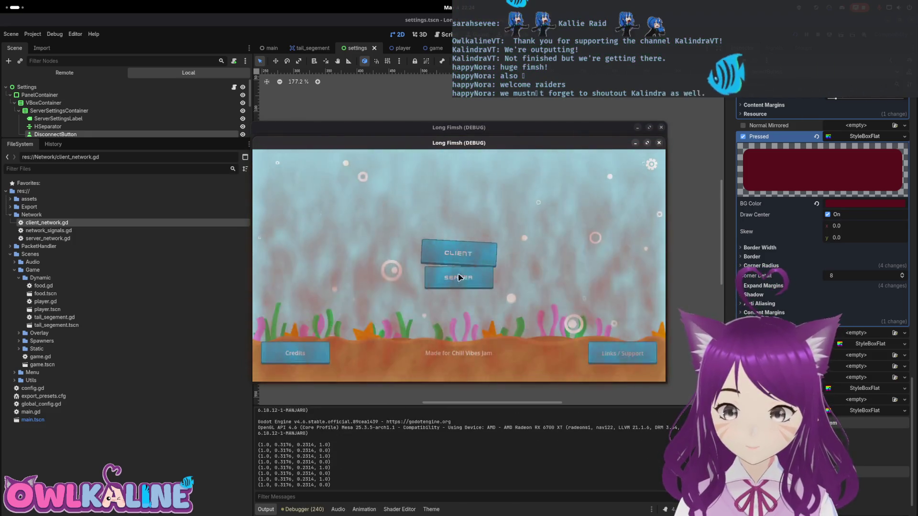
# Test hosting a server and joining as a client, then end the debug session
pyautogui.click(458, 277)
pyautogui.click(462, 253)
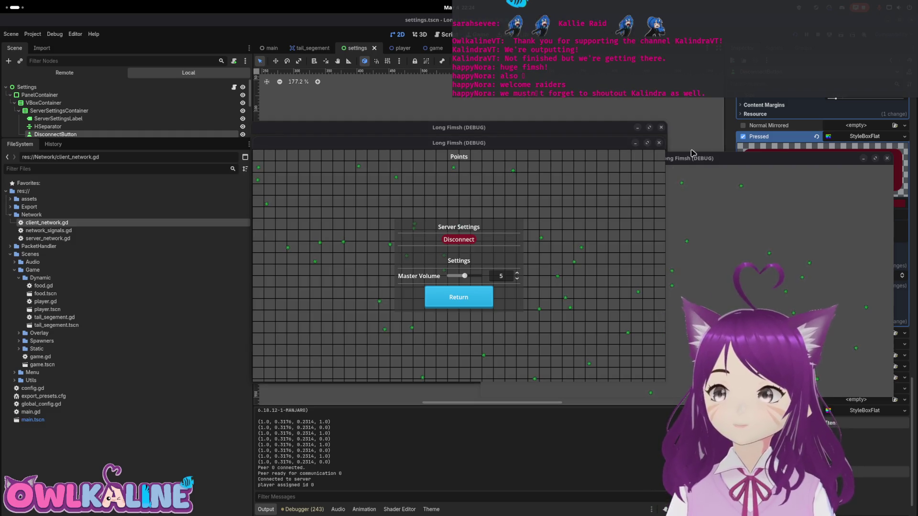
pyautogui.press('F8')
pyautogui.click(818, 35)
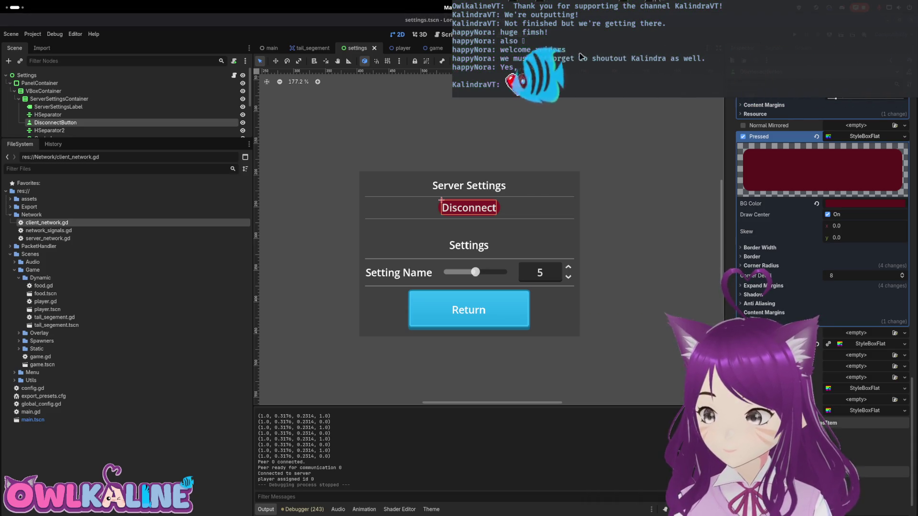
# Select the Settings root node and open its settings.gd script
pyautogui.scroll(-1, 768, 317)
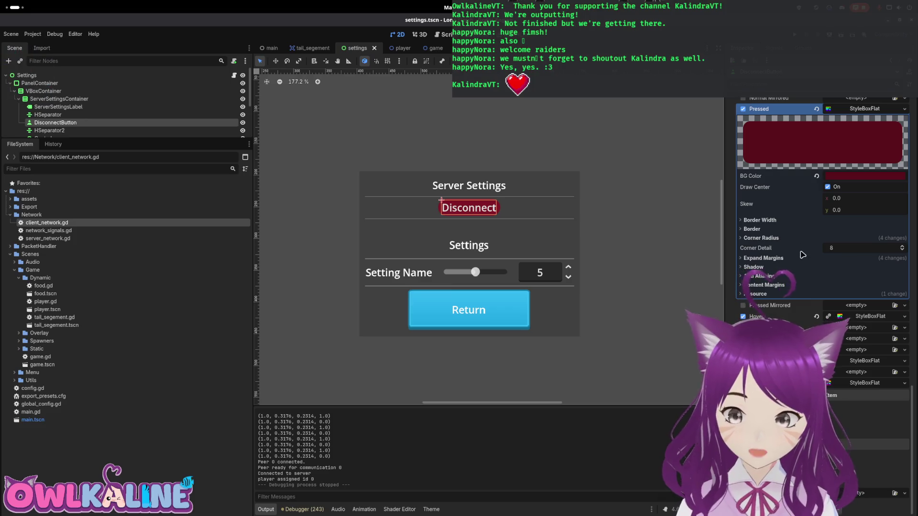
pyautogui.scroll(-1, 483, 239)
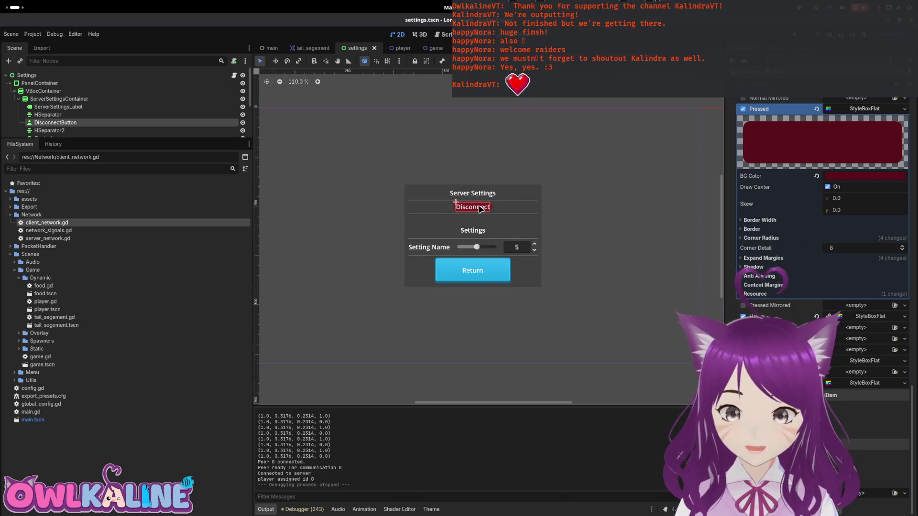
pyautogui.scroll(2, 481, 205)
pyautogui.click(187, 77)
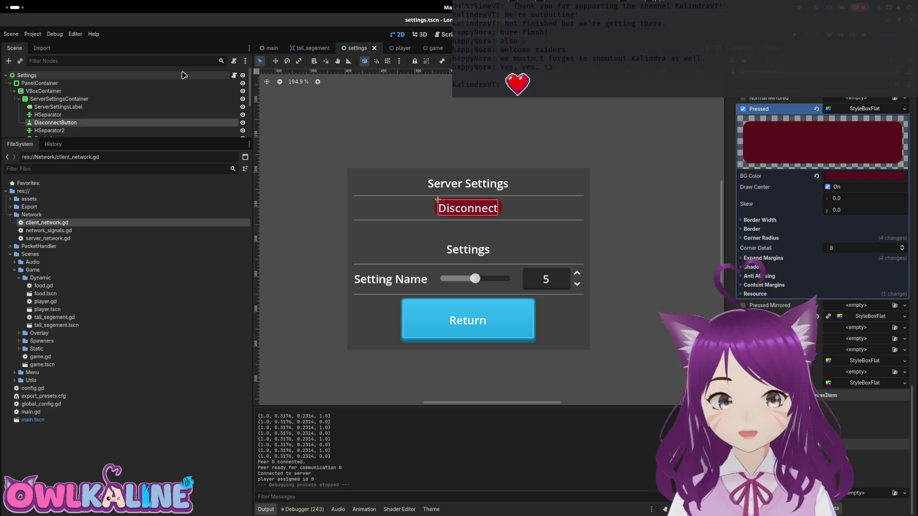
pyautogui.click(233, 75)
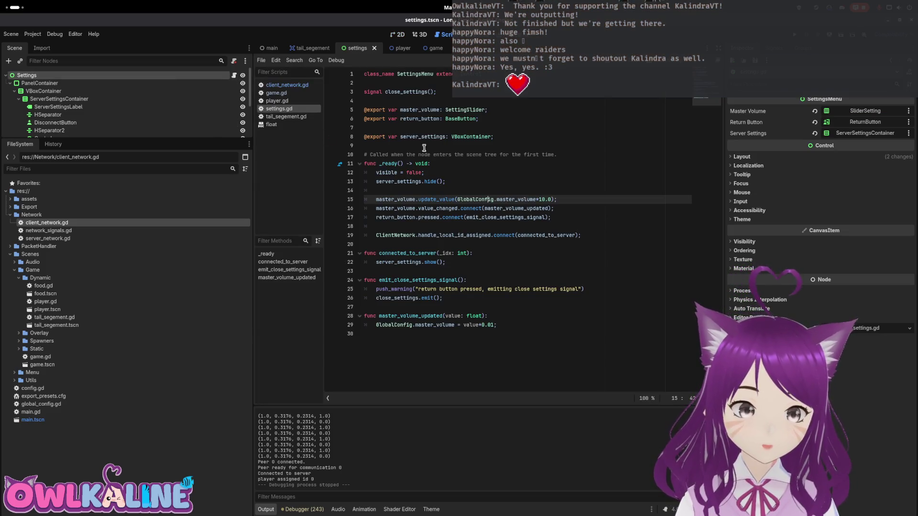
pyautogui.click(516, 136)
pyautogui.press('Return')
pyautogui.press('Return')
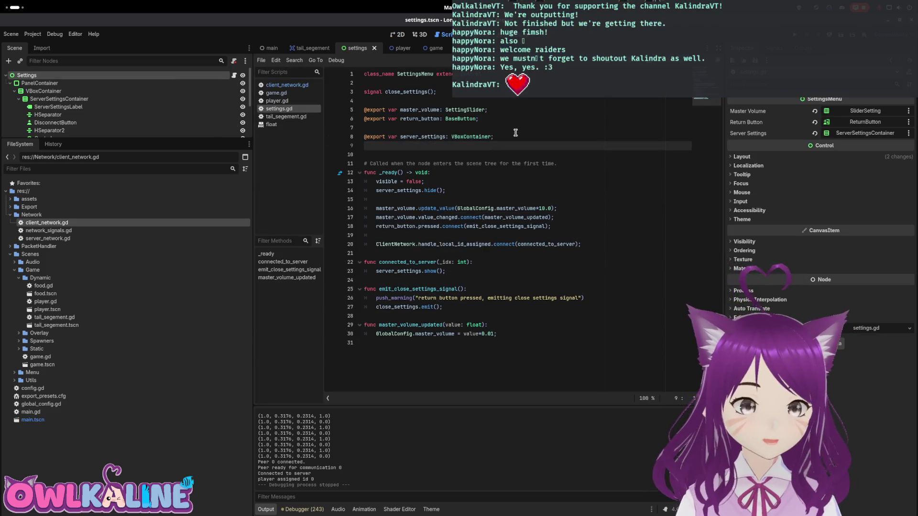
pyautogui.write('@export var disc')
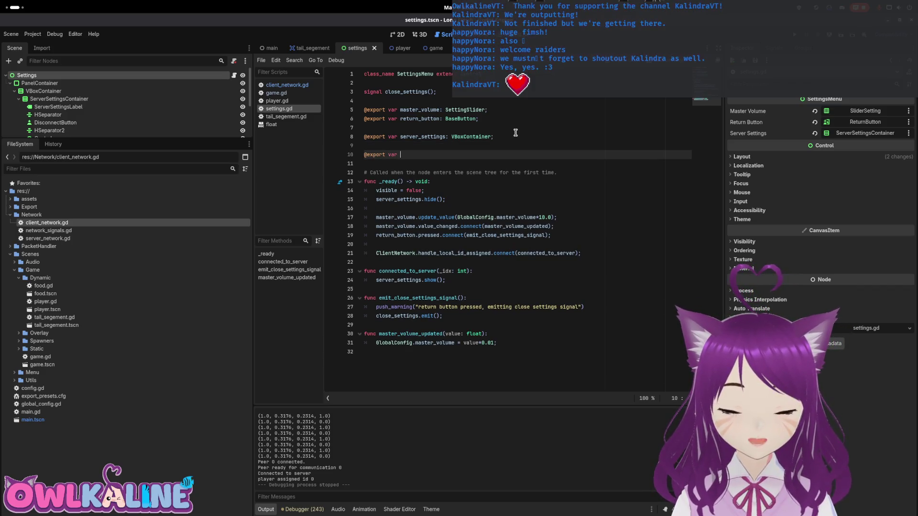
pyautogui.write('onnect')
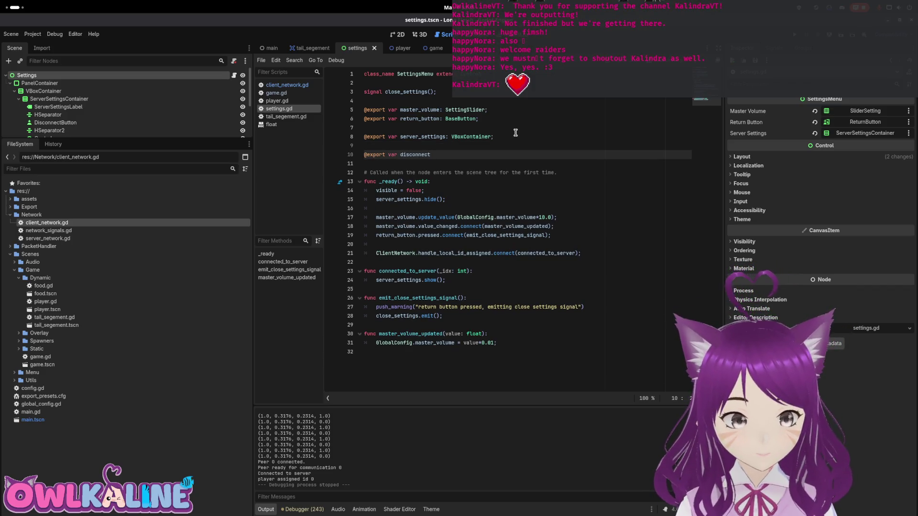
pyautogui.write('_button: BaseButton;')
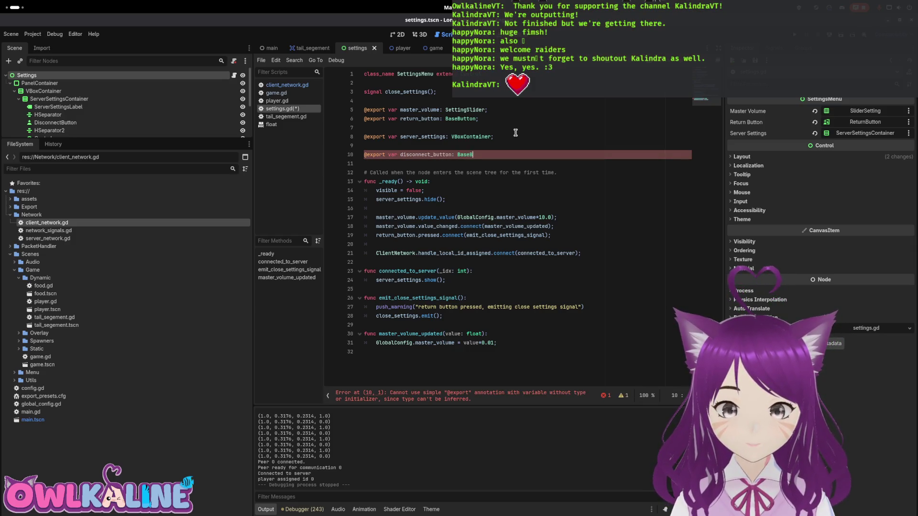
pyautogui.hotkey('ctrl', 's')
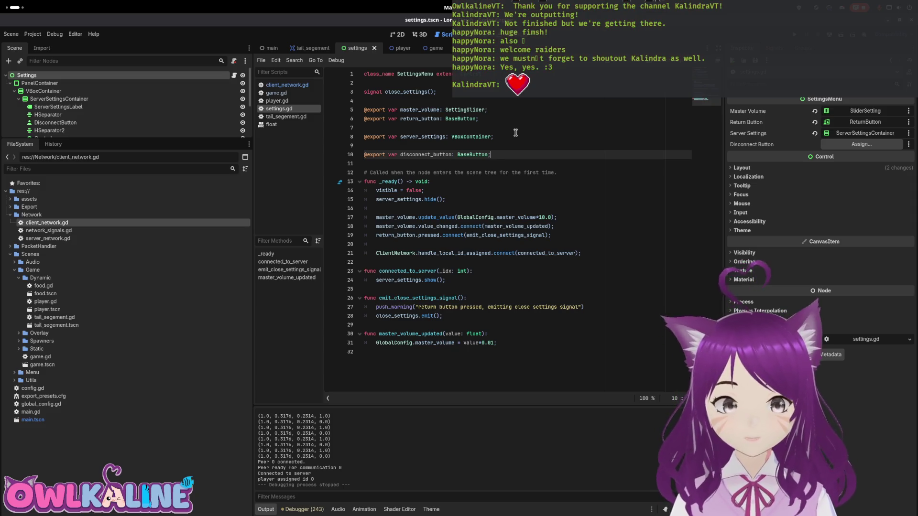
# Drag the DisconnectButton node onto the SettingsMenu's Disconnect Button slot
pyautogui.moveTo(55, 123); pyautogui.dragTo(834, 145)
pyautogui.click(611, 164)
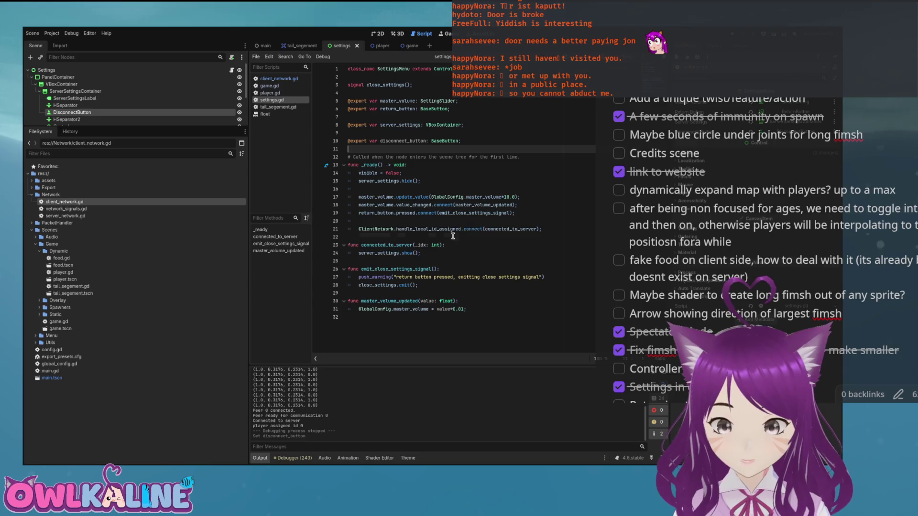
pyautogui.click(453, 236)
pyautogui.press('Up')
pyautogui.press('Up')
pyautogui.press('Up')
pyautogui.press('Down')
pyautogui.press('Down')
pyautogui.press('Down')
pyautogui.press('Down')
pyautogui.press('Down')
pyautogui.press('Down')
pyautogui.press('Up')
pyautogui.press('Up')
pyautogui.press('Up')
pyautogui.press('End')
pyautogui.press('Up')
pyautogui.press('Up')
pyautogui.press('Up')
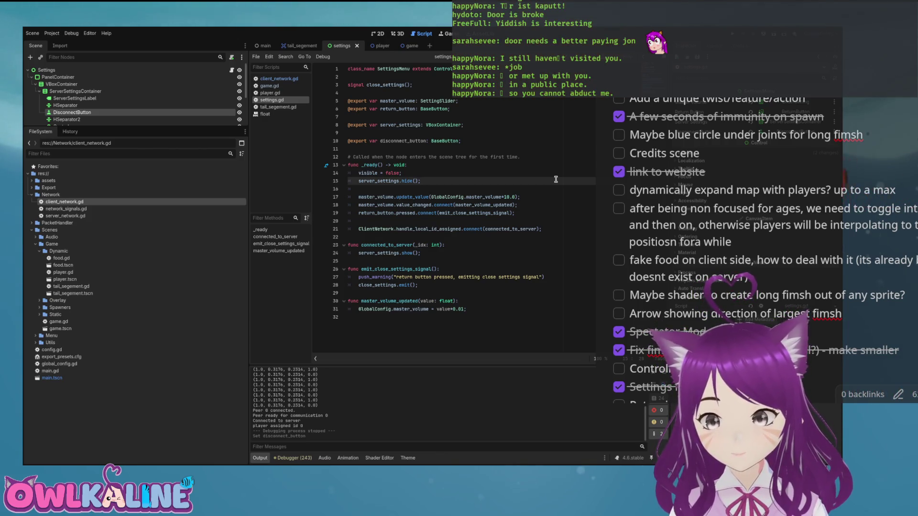
pyautogui.click(533, 238)
pyautogui.press('Down')
pyautogui.press('Down')
pyautogui.press('Down')
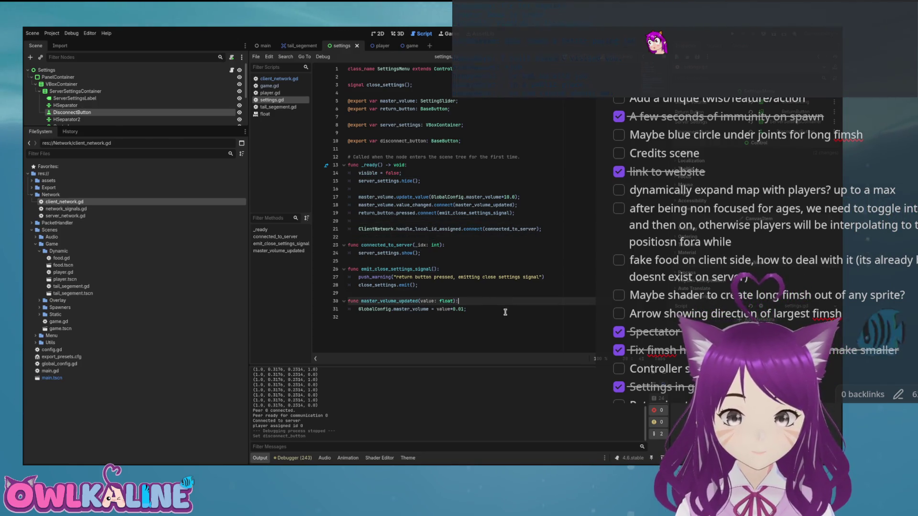
pyautogui.click(579, 196)
pyautogui.press('Up')
pyautogui.press('Up')
pyautogui.press('Up')
pyautogui.press('Down')
pyautogui.press('Down')
pyautogui.press('Down')
pyautogui.press('Down')
pyautogui.press('Down')
pyautogui.press('Down')
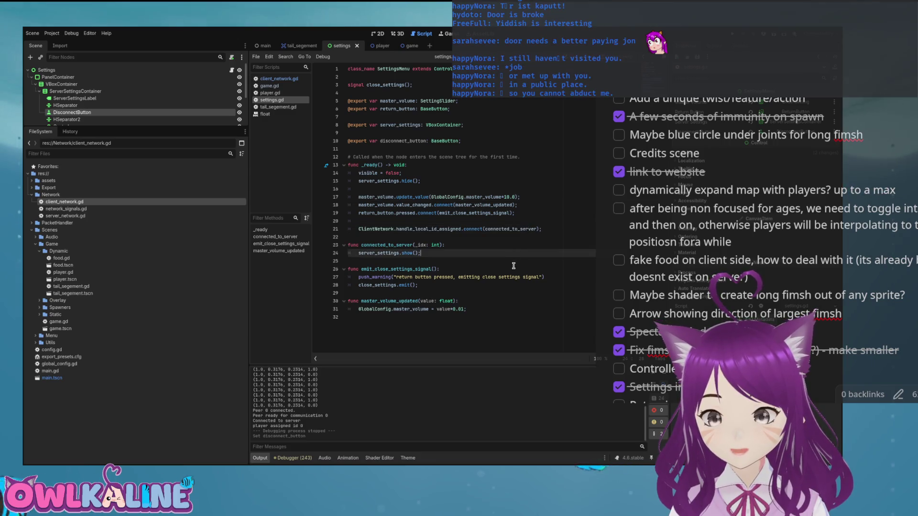
pyautogui.press('Down')
pyautogui.press('Down')
pyautogui.press('Down')
pyautogui.press('Up')
pyautogui.press('Up')
pyautogui.press('Up')
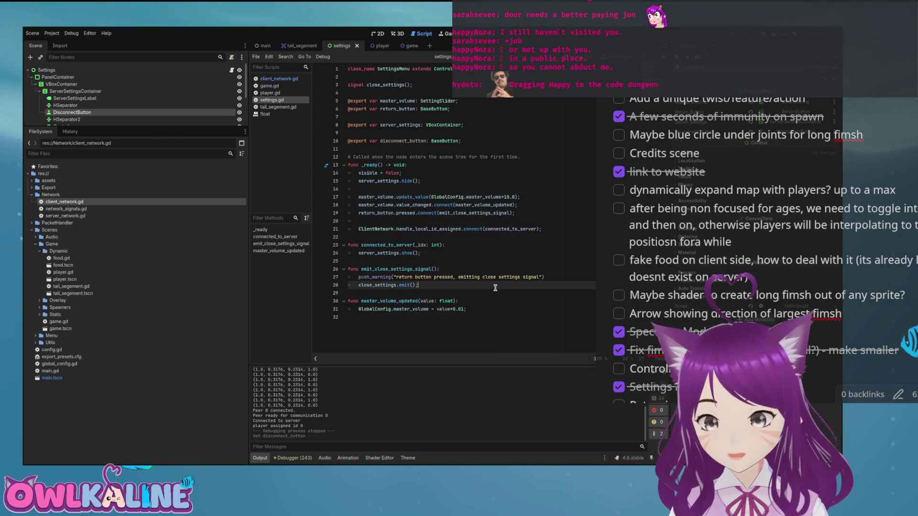
pyautogui.press('Up')
pyautogui.press('Up')
pyautogui.press('Up')
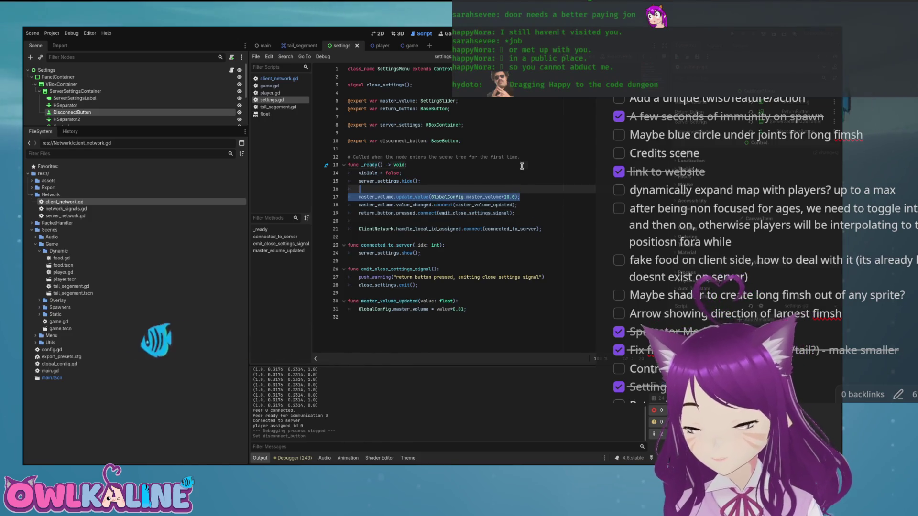
pyautogui.press('Up')
pyautogui.press('Up')
pyautogui.press('Up')
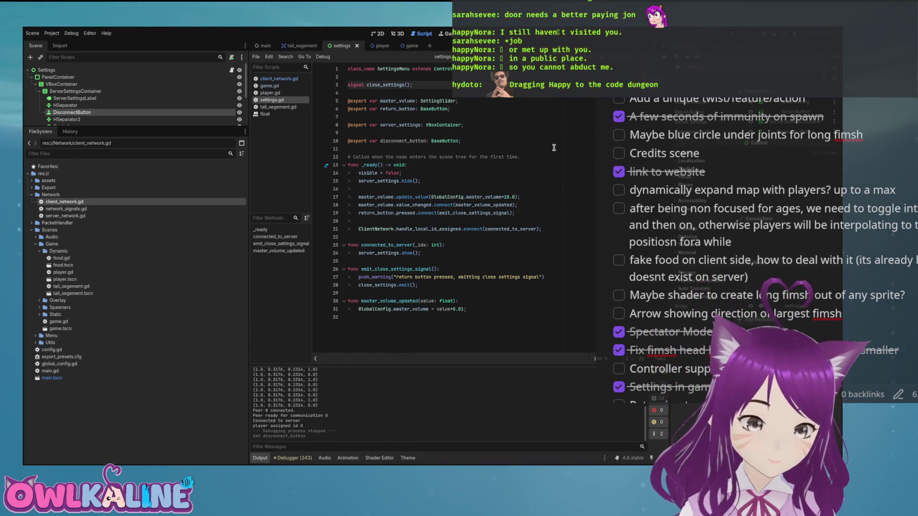
pyautogui.click(535, 213)
pyautogui.click(522, 277)
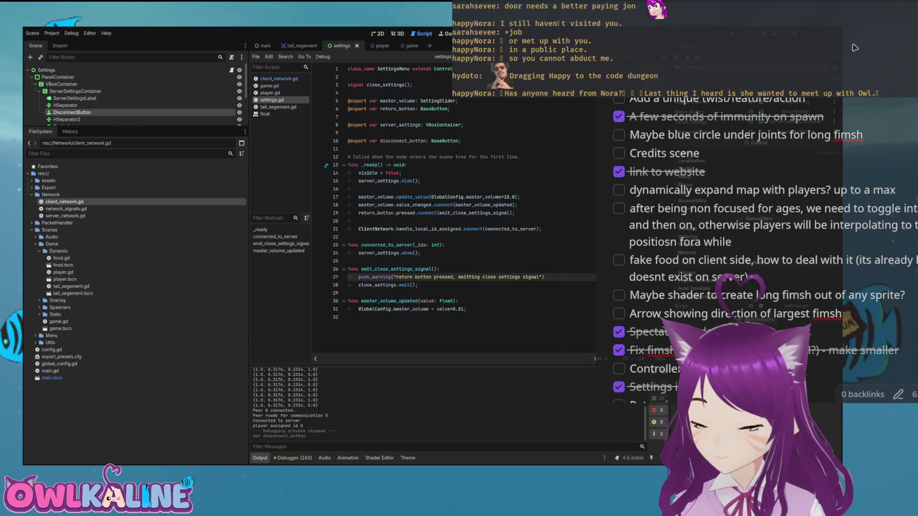
pyautogui.click(462, 286)
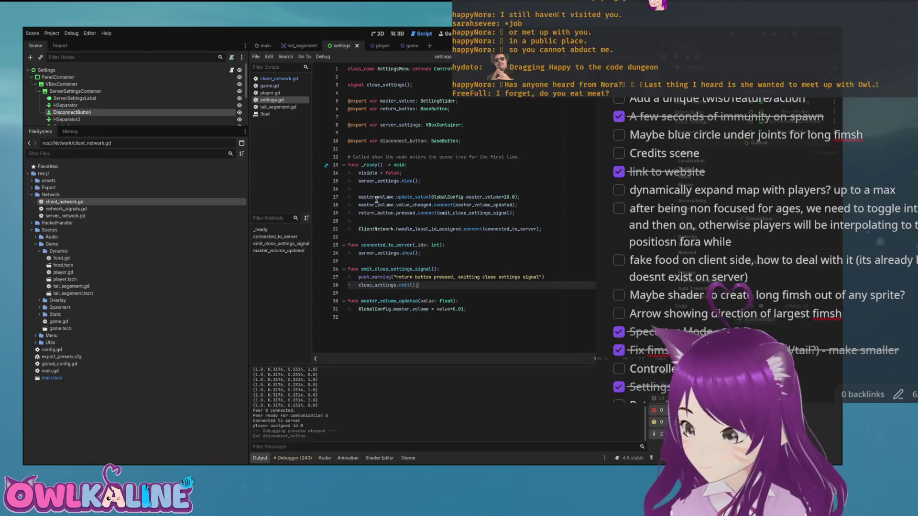
pyautogui.press('Down')
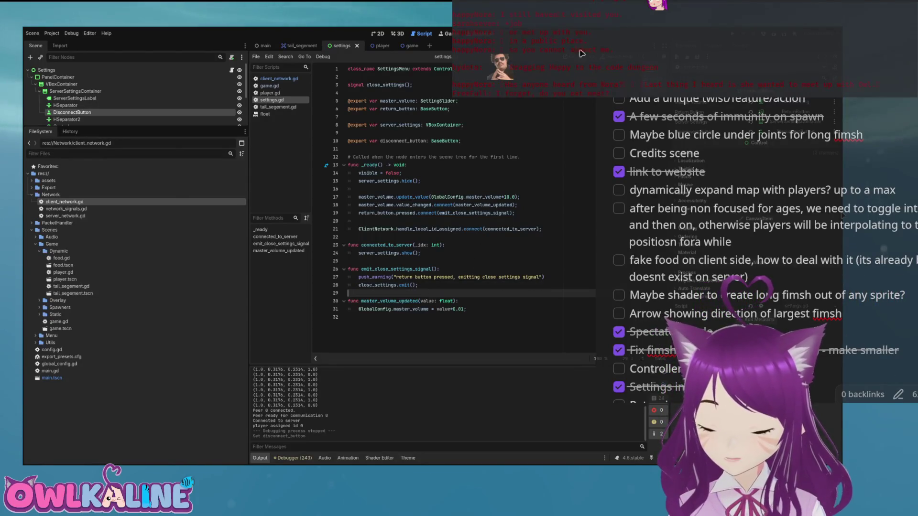
pyautogui.click(498, 255)
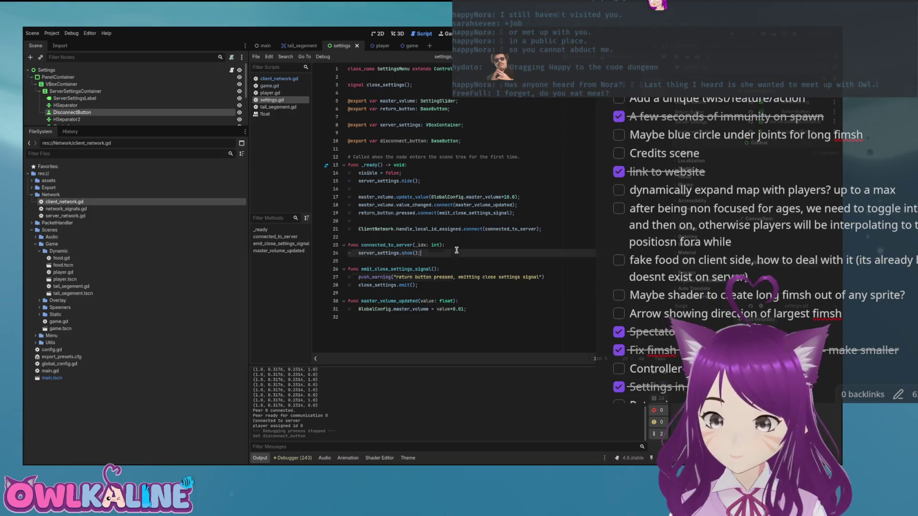
pyautogui.click(507, 221)
pyautogui.click(530, 237)
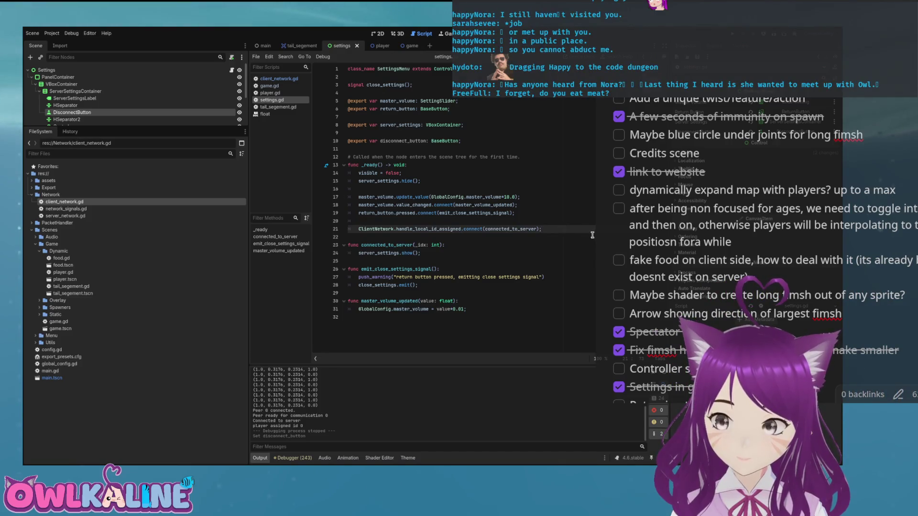
pyautogui.press('Up')
pyautogui.press('Up')
pyautogui.press('Up')
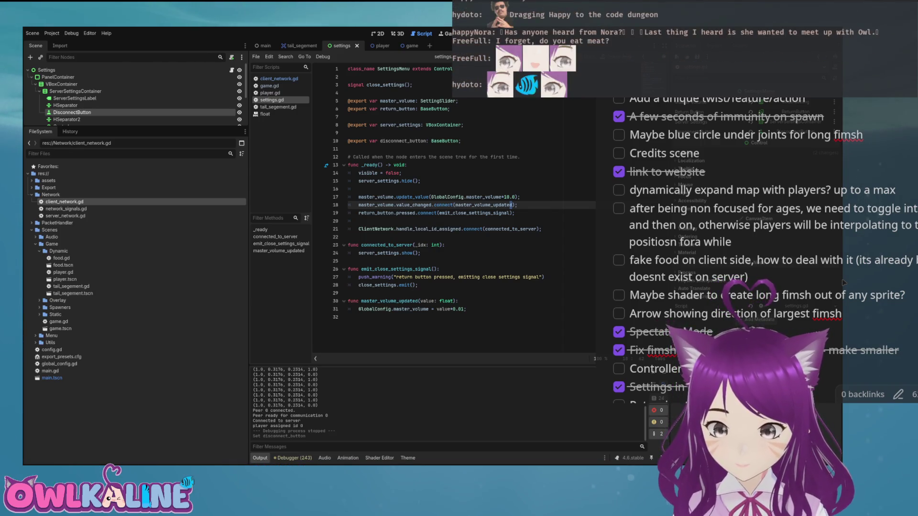
pyautogui.click(220, 70)
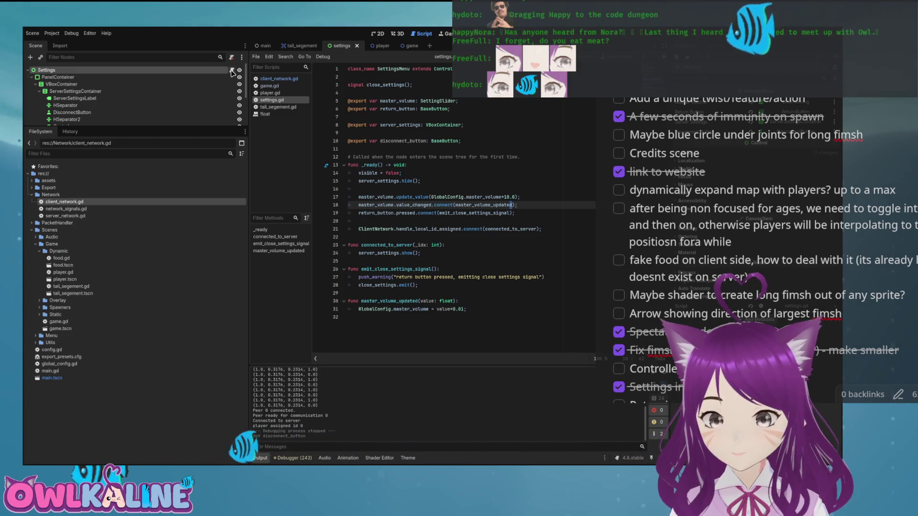
pyautogui.press('Up')
pyautogui.press('Up')
pyautogui.press('Up')
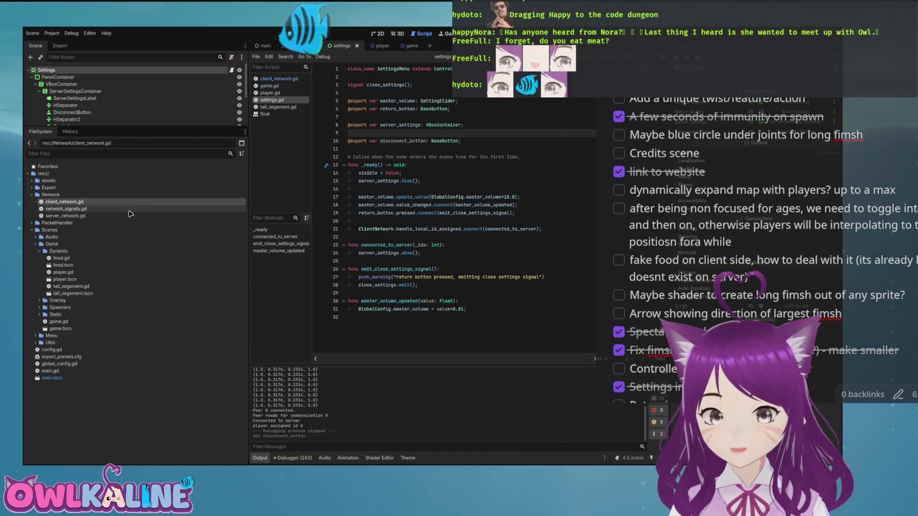
# Open client_network.gd and insert a new line after the on_client_packet header
pyautogui.doubleClick(124, 205)
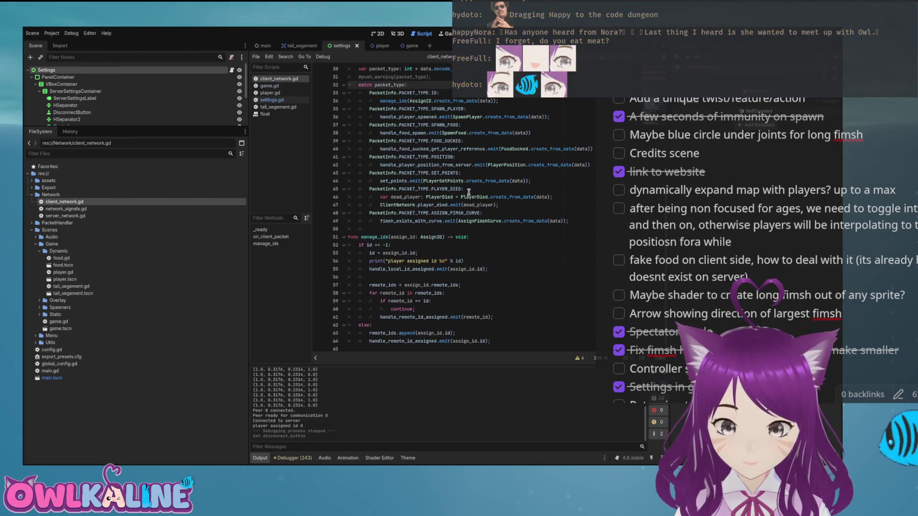
pyautogui.scroll(3, 423, 192)
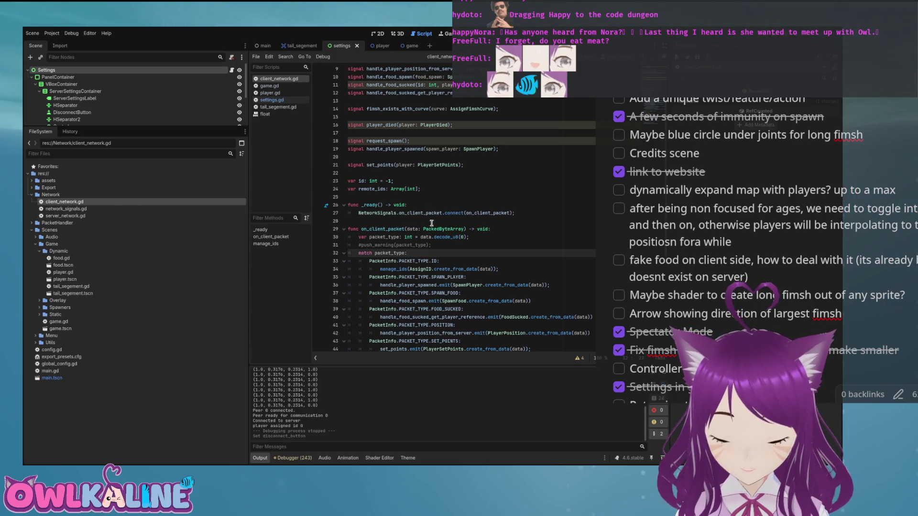
pyautogui.scroll(-7, 433, 232)
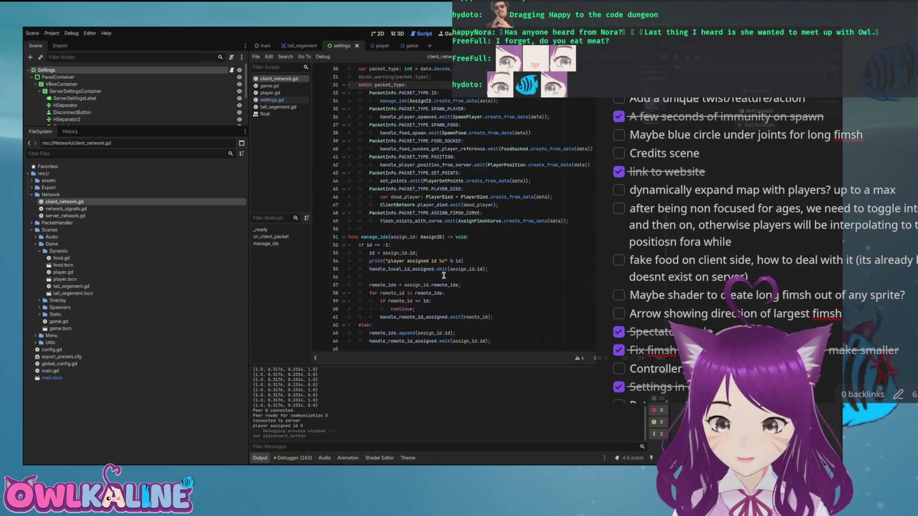
pyautogui.scroll(6, 438, 259)
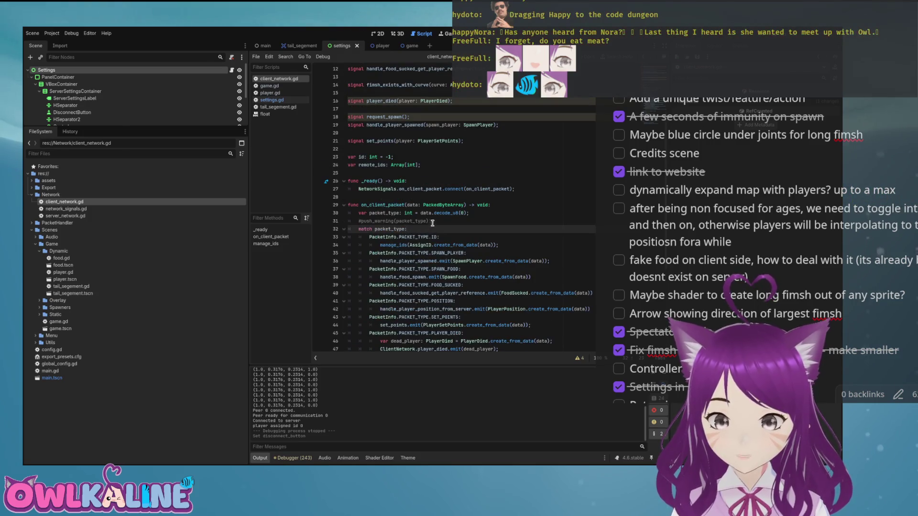
pyautogui.scroll(-4, 463, 209)
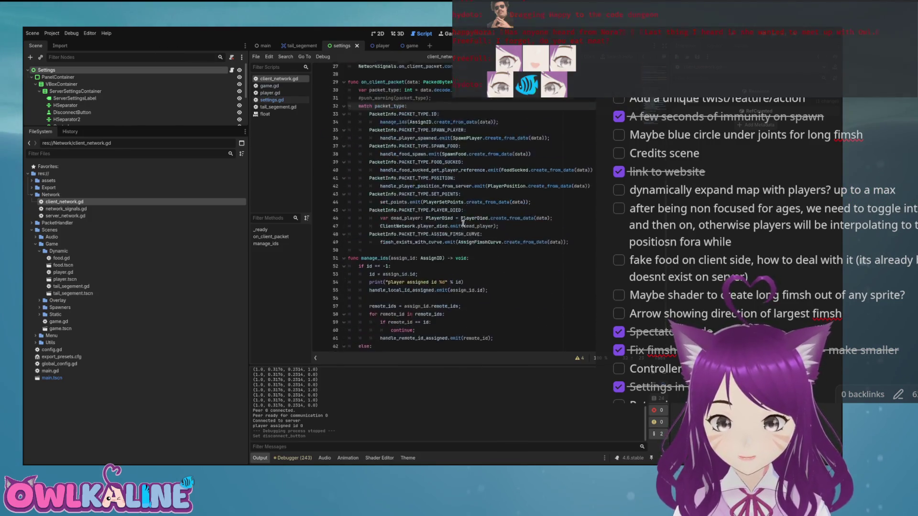
pyautogui.click(515, 111)
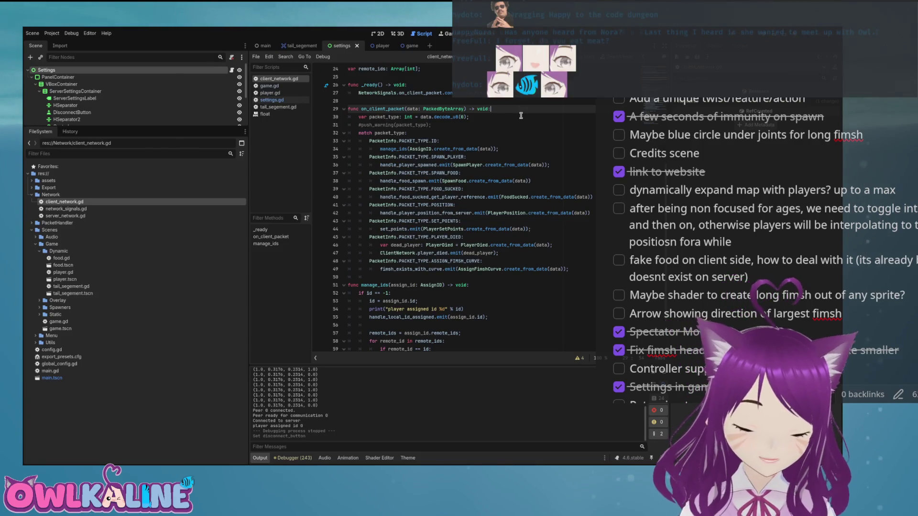
pyautogui.press('Return')
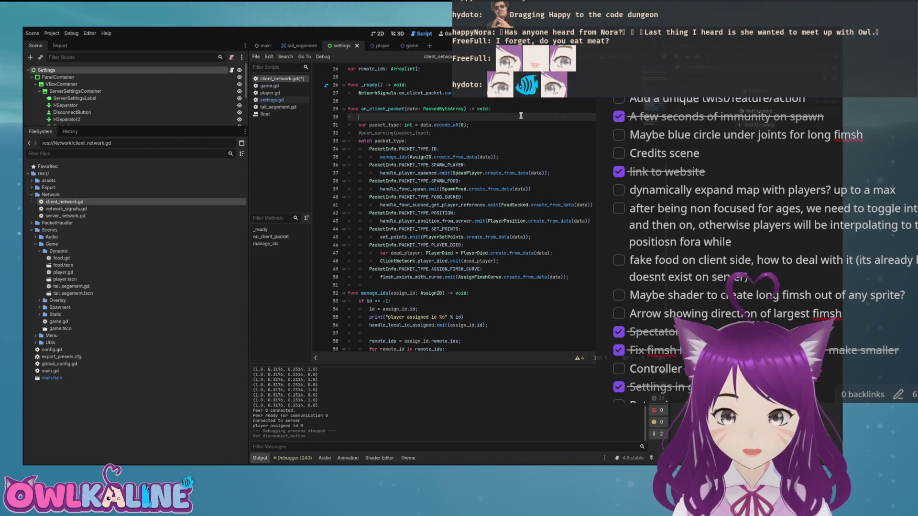
# Write a NetworkSignals.client.close() call inside on_client_packet
pyautogui.write('ClientNetwork')
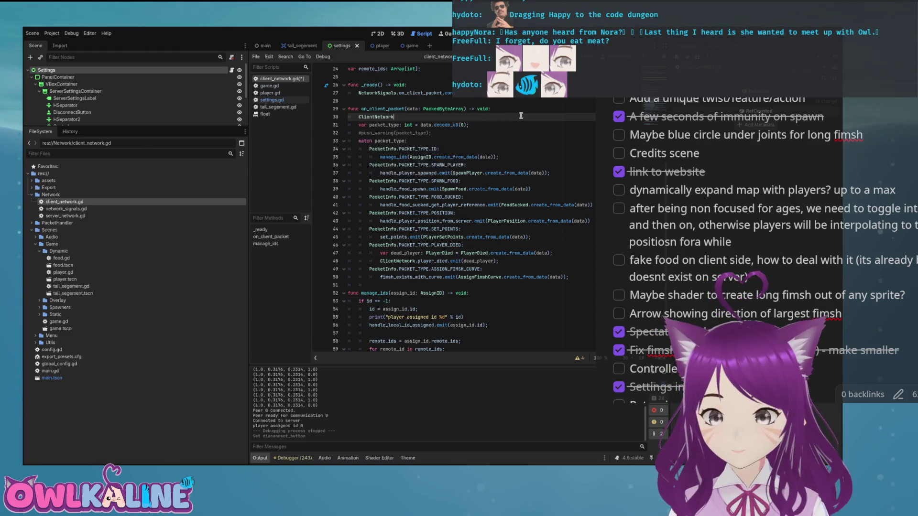
pyautogui.write('.')
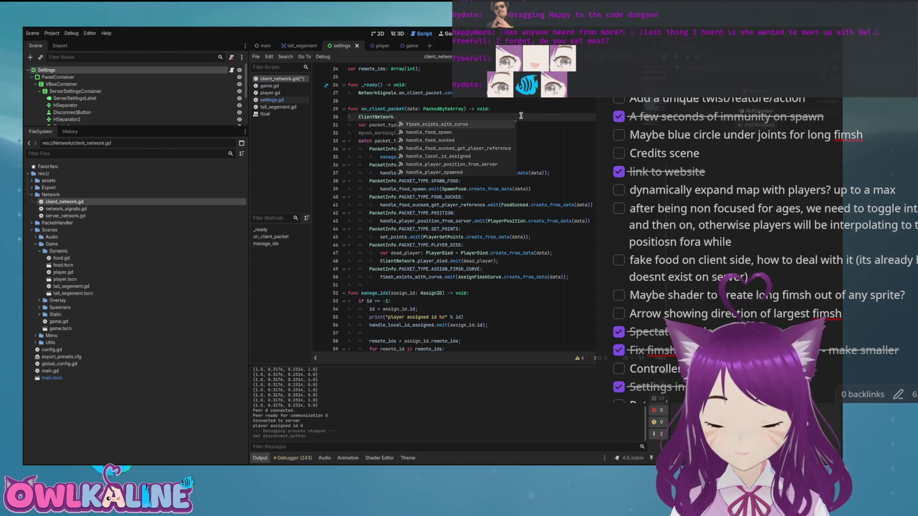
pyautogui.write('c')
pyautogui.press('BackSpace')
pyautogui.press('BackSpace')
pyautogui.press('BackSpace')
pyautogui.write('Netwo')
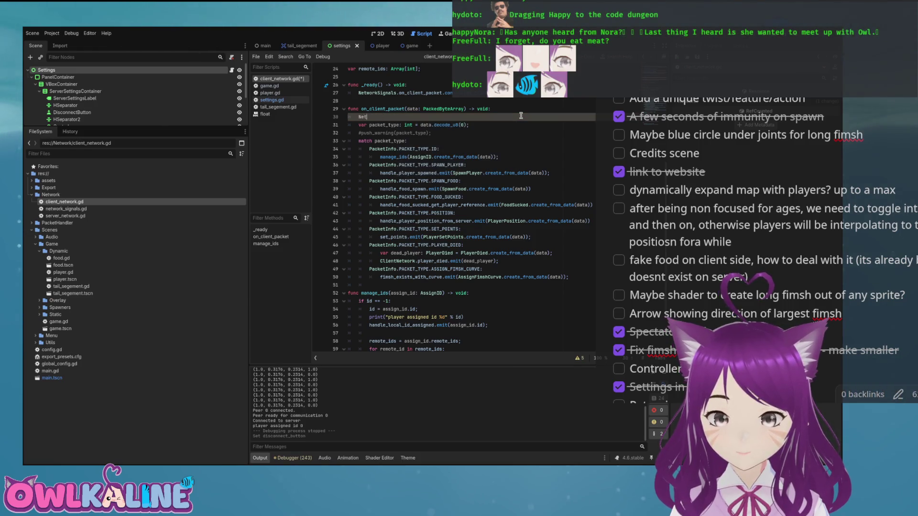
pyautogui.write('rkSignals.c')
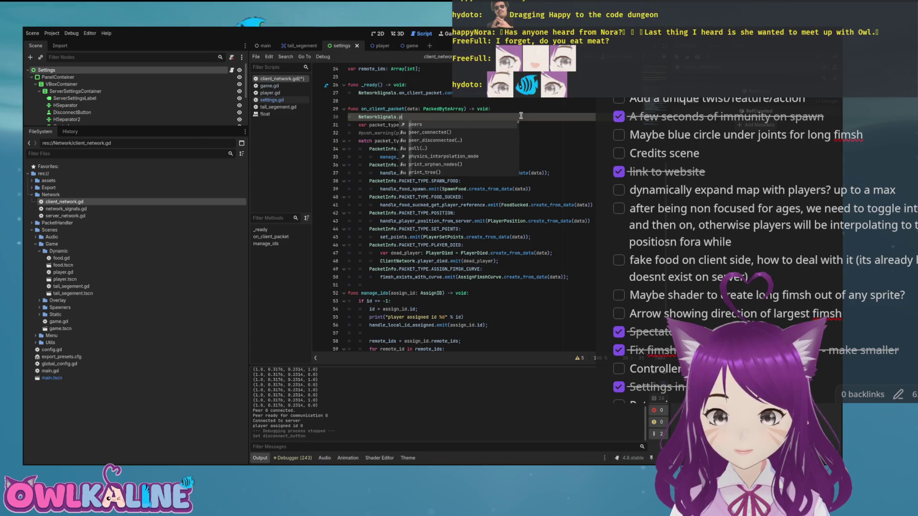
pyautogui.write('lient.')
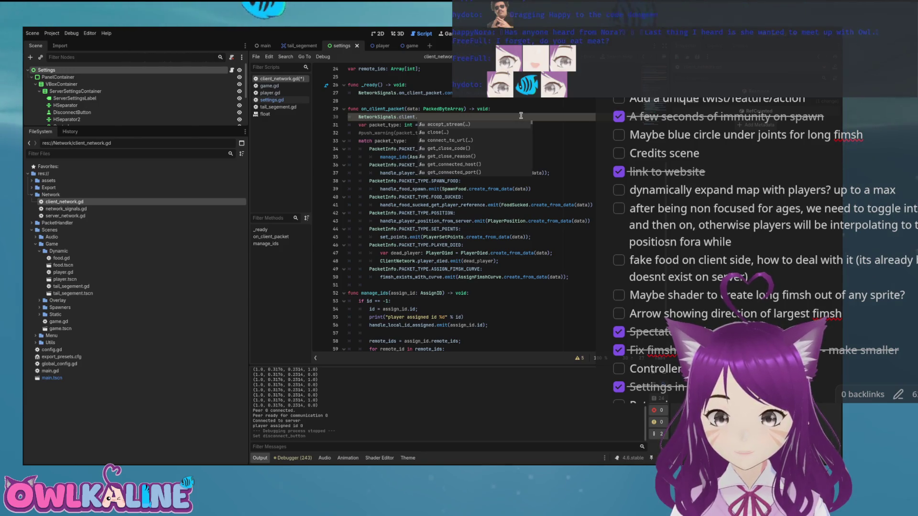
pyautogui.write('cl')
pyautogui.press('Return')
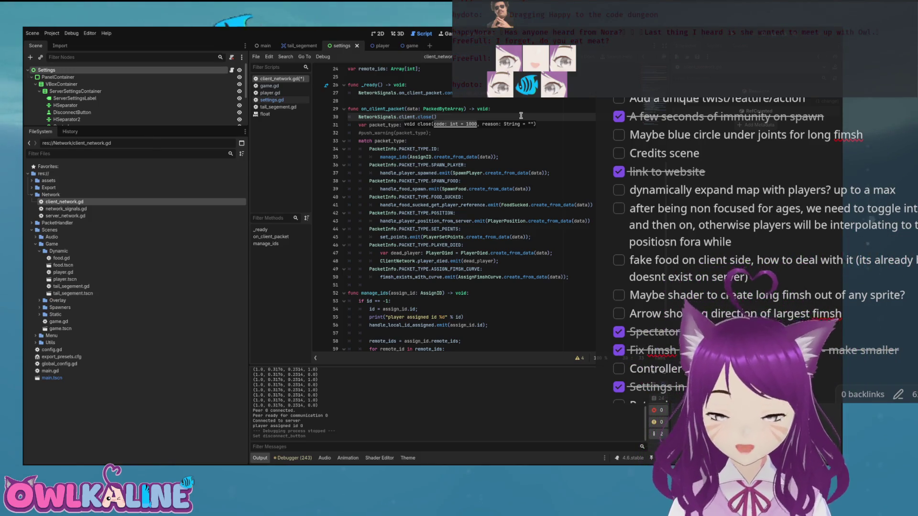
# Remove the close call line and begin a 'func' declaration above on_client_packet
pyautogui.hotkey('shift', 'Home')
pyautogui.press('BackSpace')
pyautogui.press('BackSpace')
pyautogui.press('BackSpace')
pyautogui.press('Up')
pyautogui.press('Return')
pyautogui.press('Return')
pyautogui.press('Up')
pyautogui.write('func')
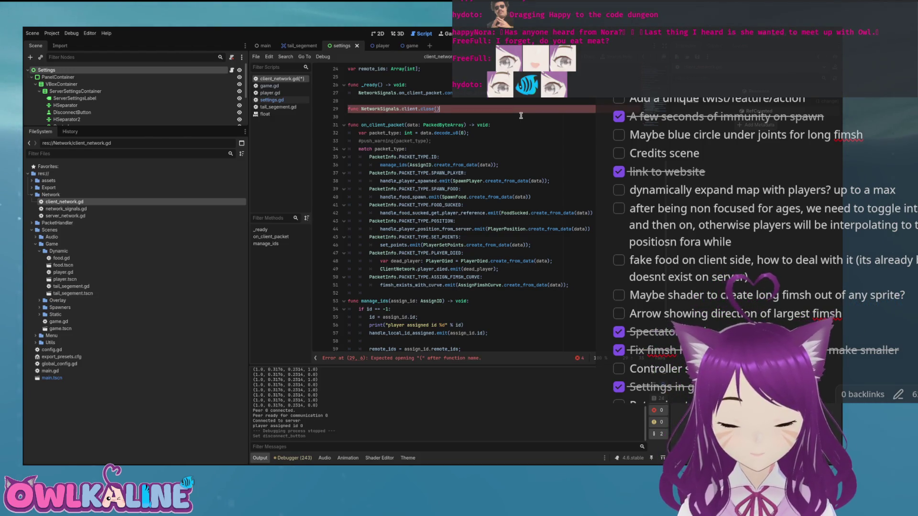
# Complete 'func disconnect():' with client.close() indented as its body, and save client_network.gd
pyautogui.write('disconnect')
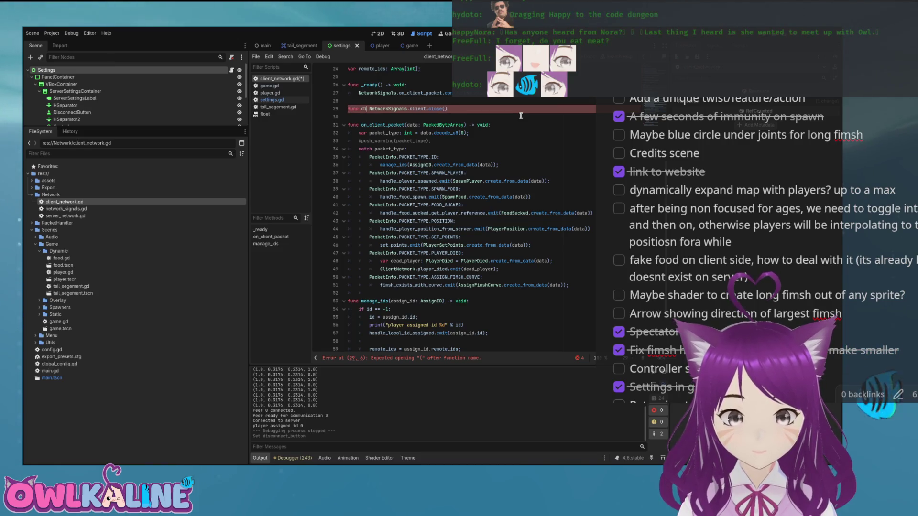
pyautogui.write('():')
pyautogui.press('Return')
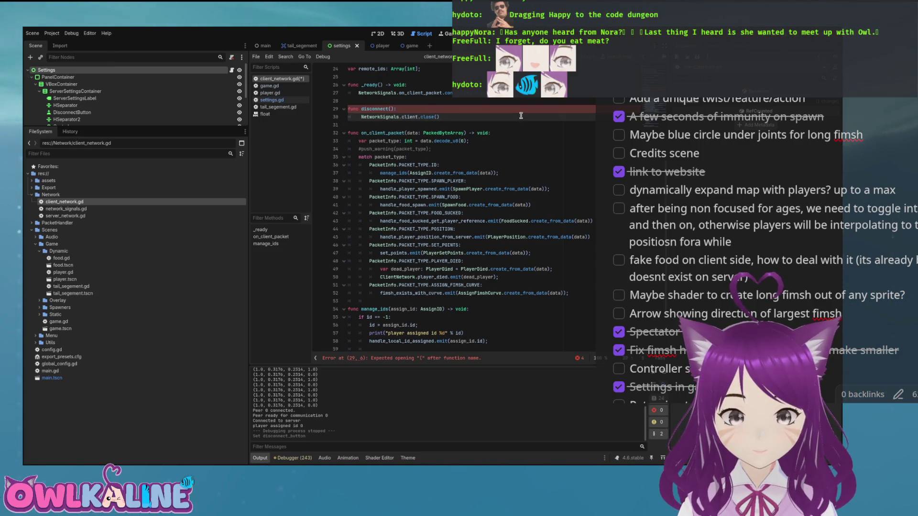
pyautogui.press('Home')
pyautogui.press('BackSpace')
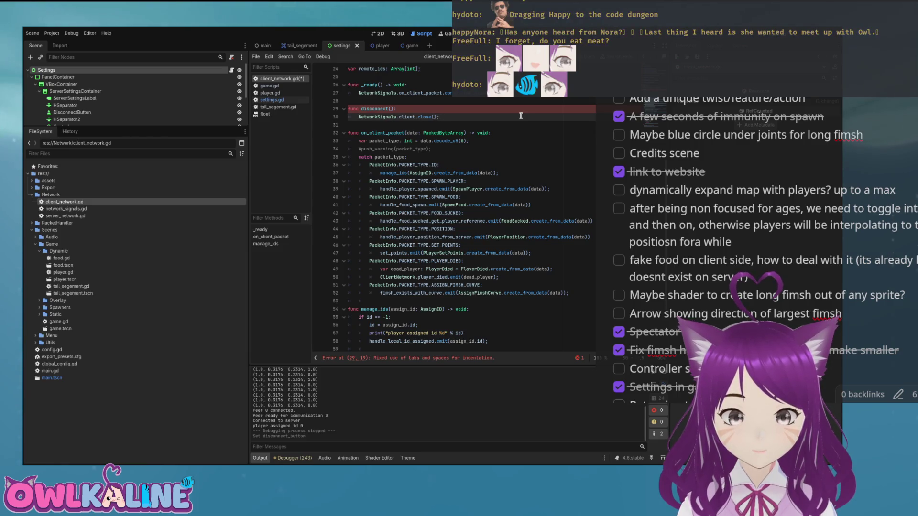
pyautogui.hotkey('ctrl', 's')
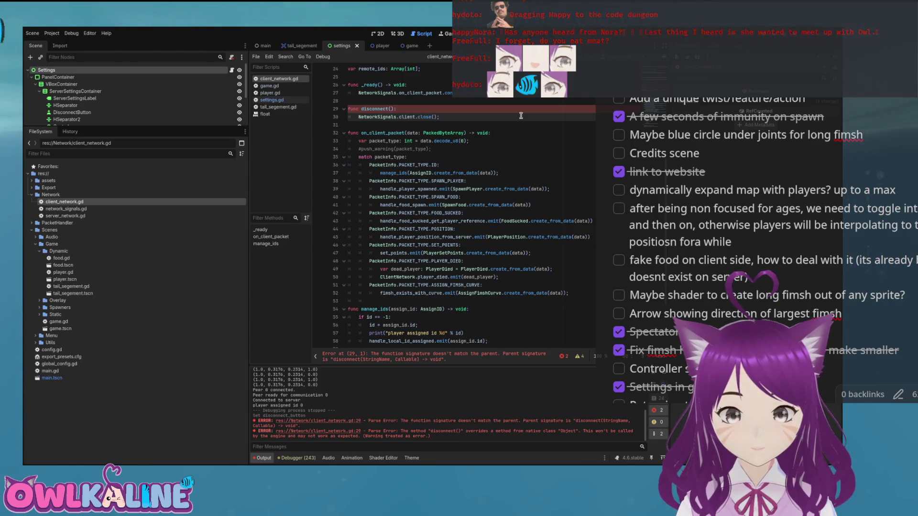
pyautogui.scroll(5, 521, 116)
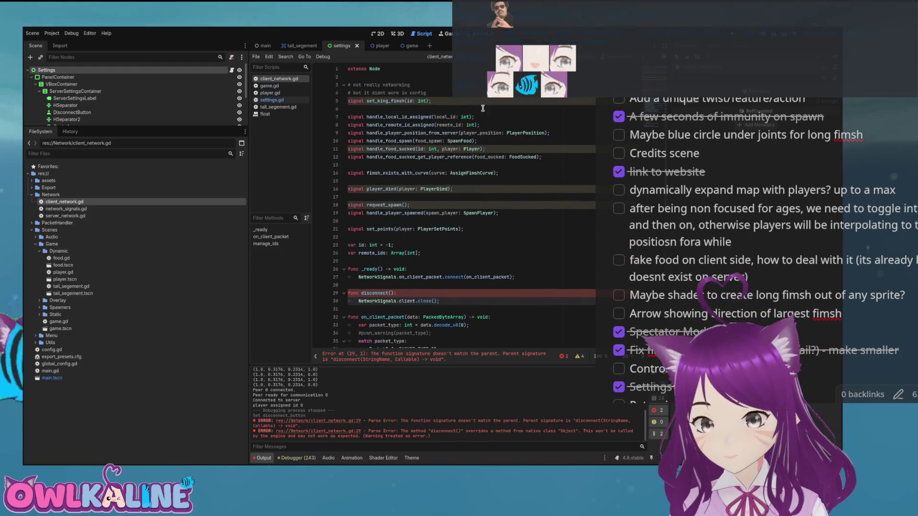
# Rename the function on line 29 to disconnect_from_server() to clear the built-in disconnect clash
pyautogui.scroll(-3, 381, 69)
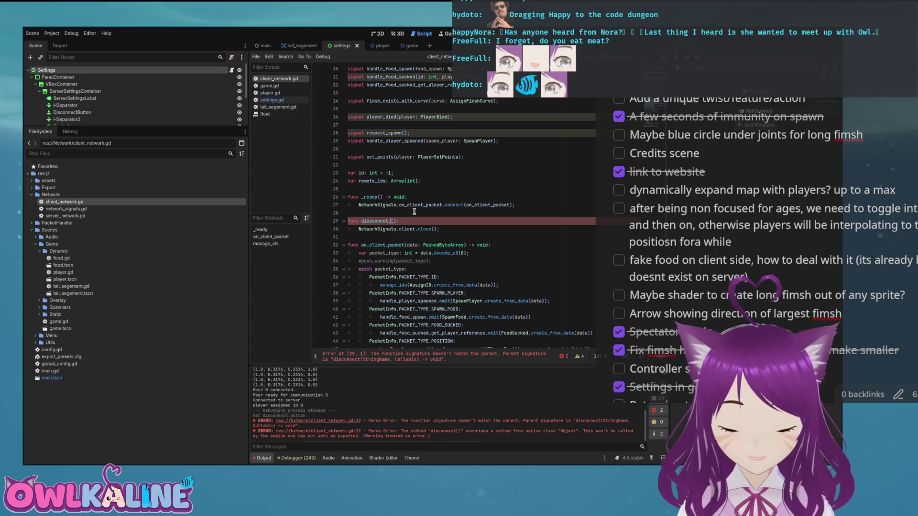
pyautogui.press('Down')
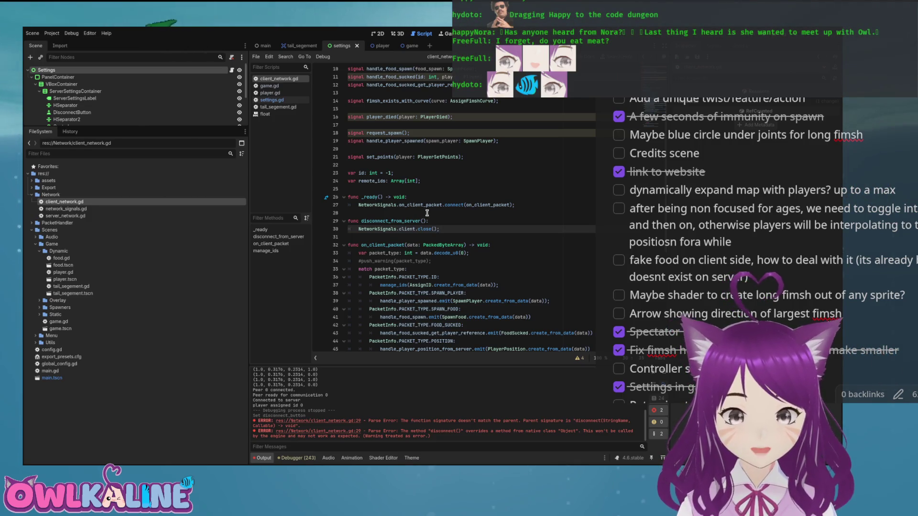
pyautogui.scroll(3, 386, 121)
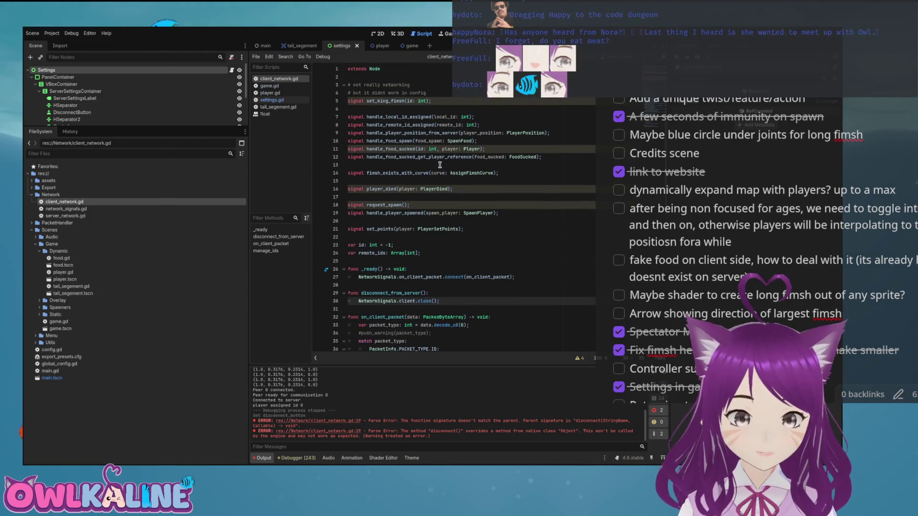
pyautogui.scroll(-8, 440, 165)
pyautogui.scroll(7, 459, 196)
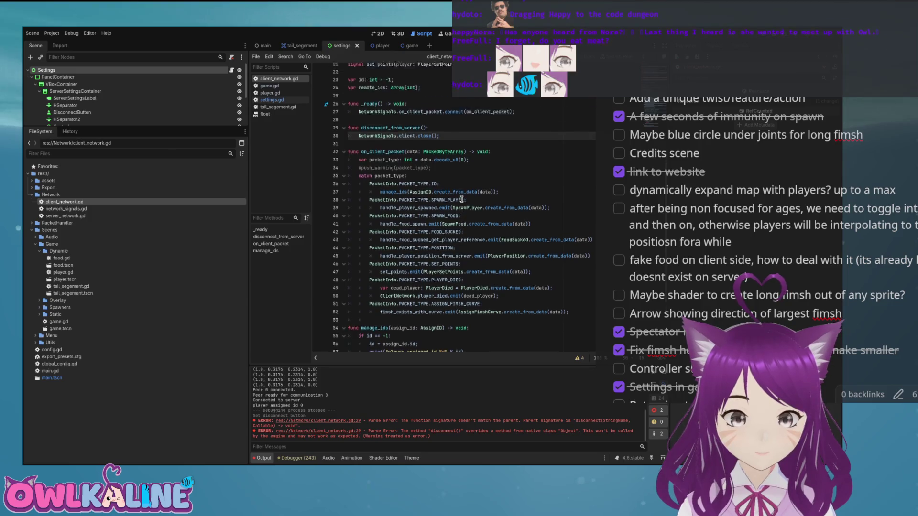
pyautogui.click(446, 157)
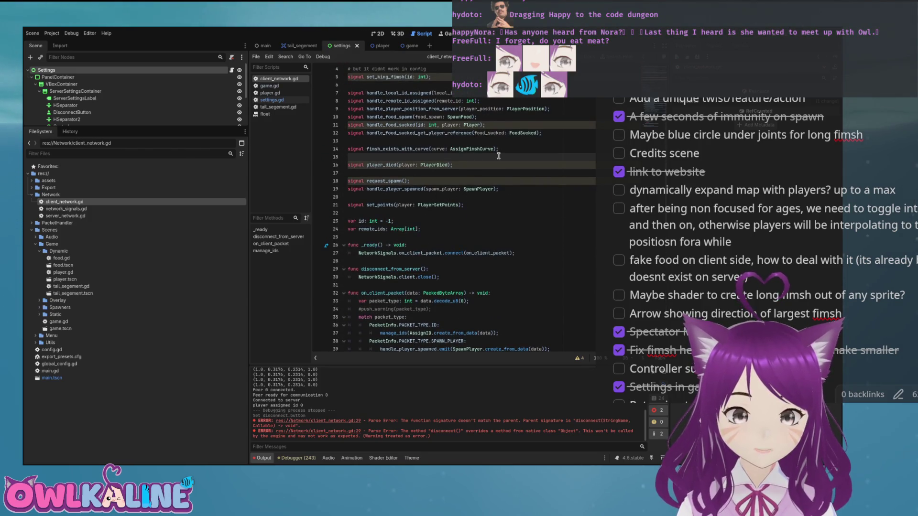
# Add 'signal disconnected_from_server()' below the fimsh_exists_with_curve signal
pyautogui.press('Return')
pyautogui.press('Return')
pyautogui.press('Up')
pyautogui.write('g')
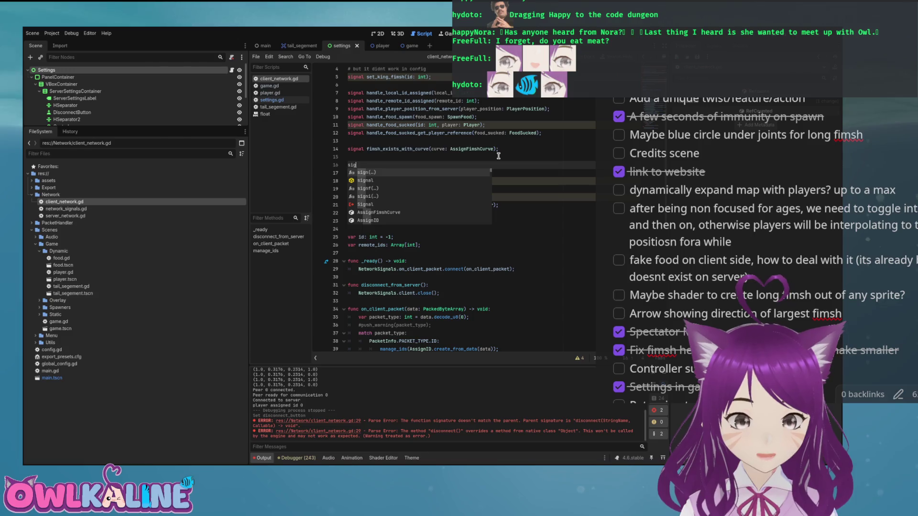
pyautogui.write('nal disconnec')
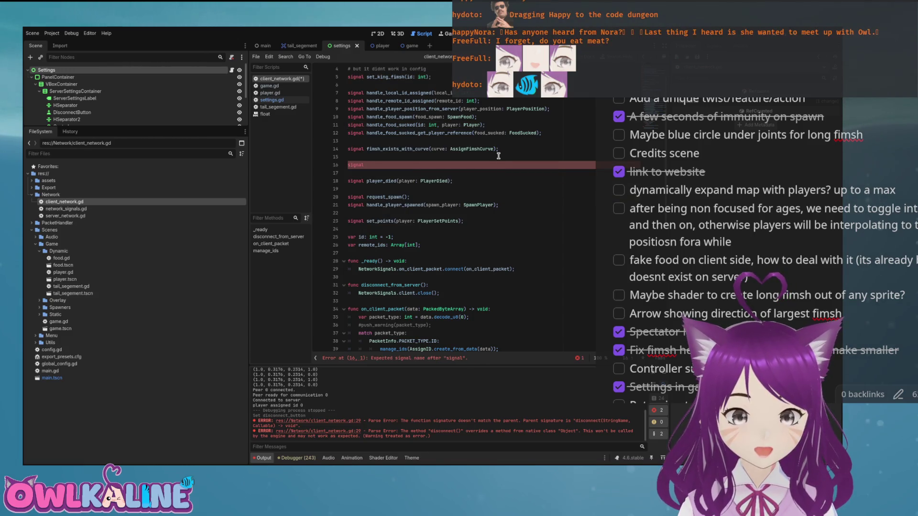
pyautogui.write('ted_from_server()')
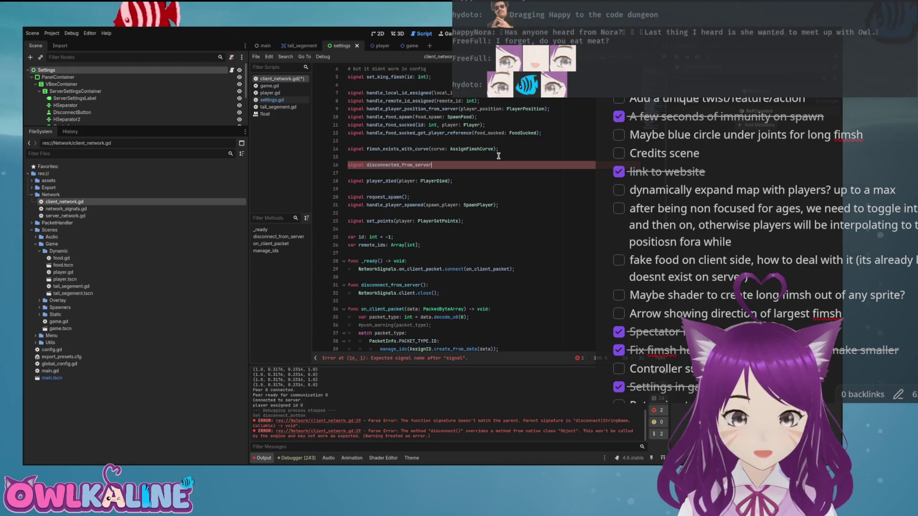
pyautogui.press('Down')
pyautogui.press('Down')
pyautogui.press('Down')
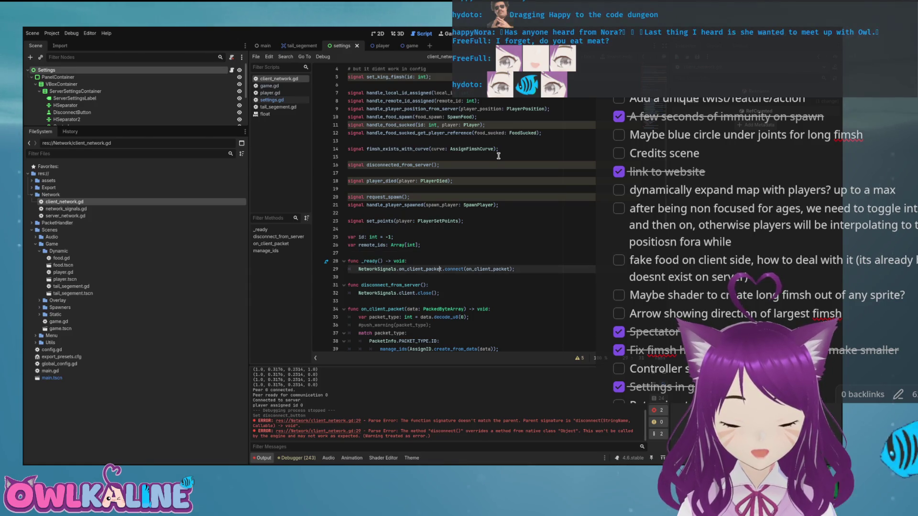
# Start a NetworkSignals line in _ready, then undo it
pyautogui.press('Return')
pyautogui.write('Netw')
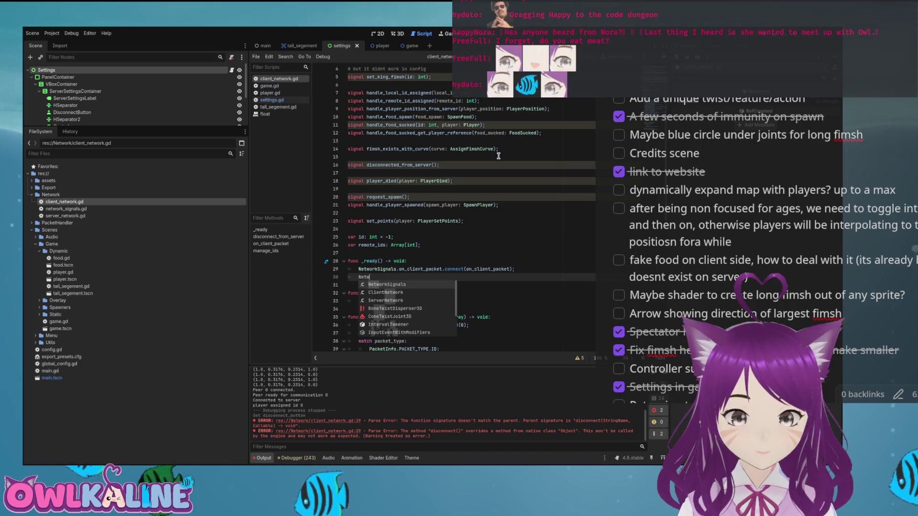
pyautogui.press('Return')
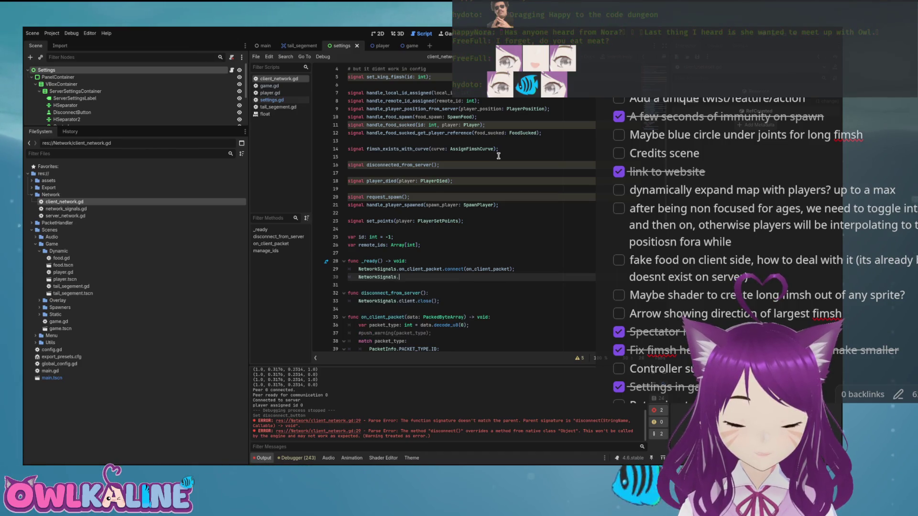
pyautogui.write('.')
pyautogui.press('Down')
pyautogui.press('Down')
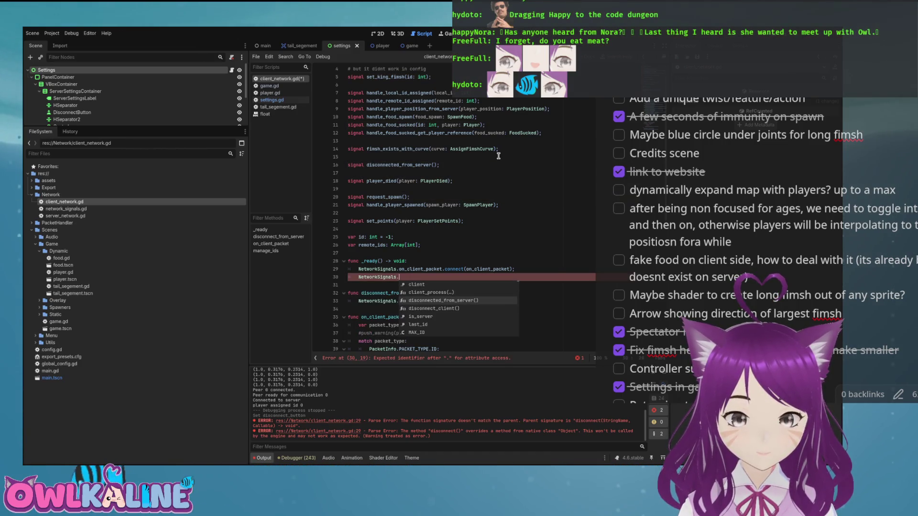
pyautogui.hotkey('ctrl', 'z')
# Add NetworkSignals.disconnected_from_server.emit() after client.close() in disconnect_from_server
pyautogui.press('Down')
pyautogui.press('Down')
pyautogui.press('Down')
pyautogui.press('End')
pyautogui.press('Return')
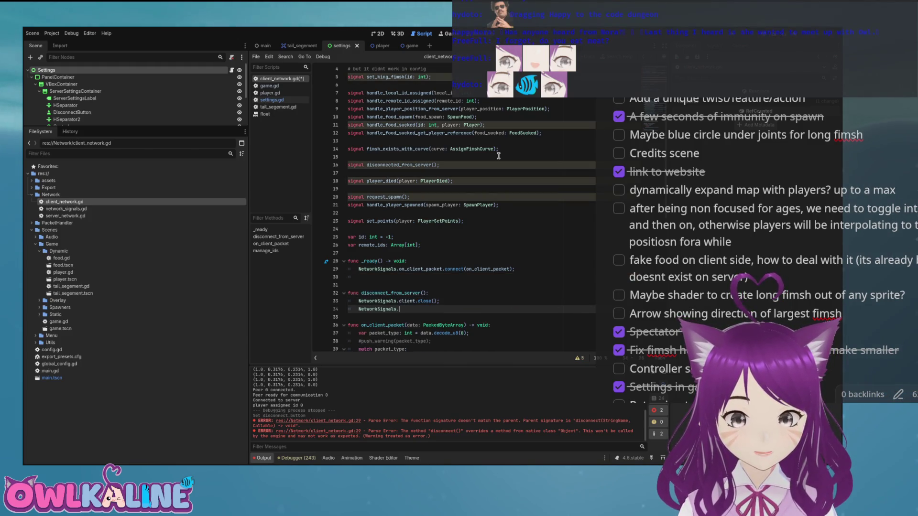
pyautogui.write('di')
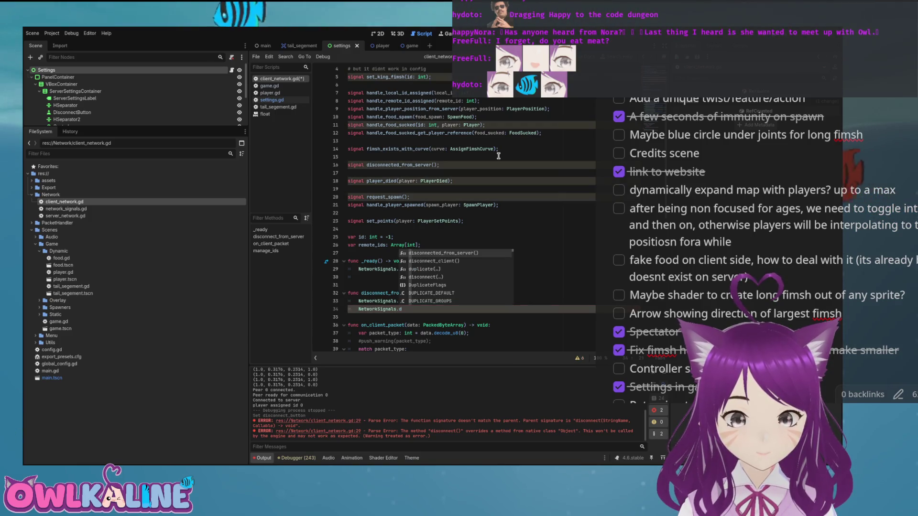
pyautogui.press('Return')
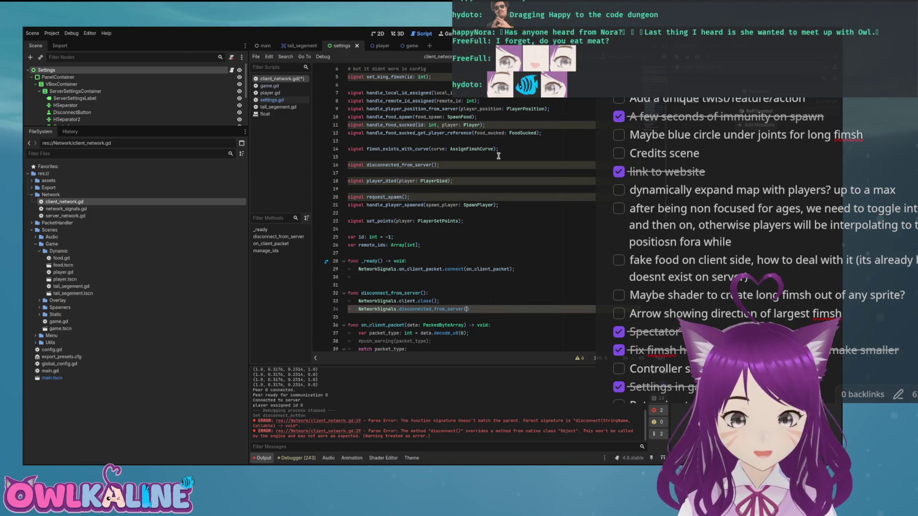
pyautogui.press('Left')
pyautogui.write('.emi')
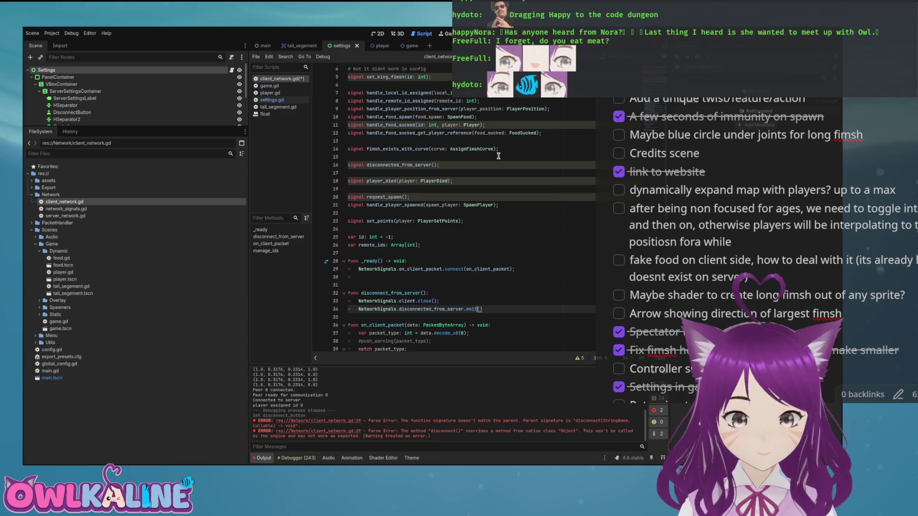
pyautogui.scroll(-2, 499, 156)
pyautogui.doubleClick(378, 245)
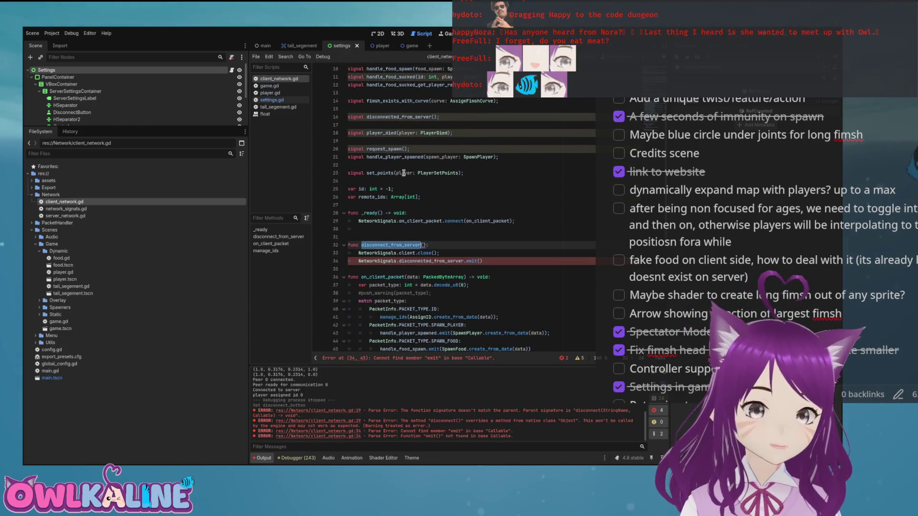
# Inspect the disconnected_from_server signal and its emit call on line 34
pyautogui.click(386, 118)
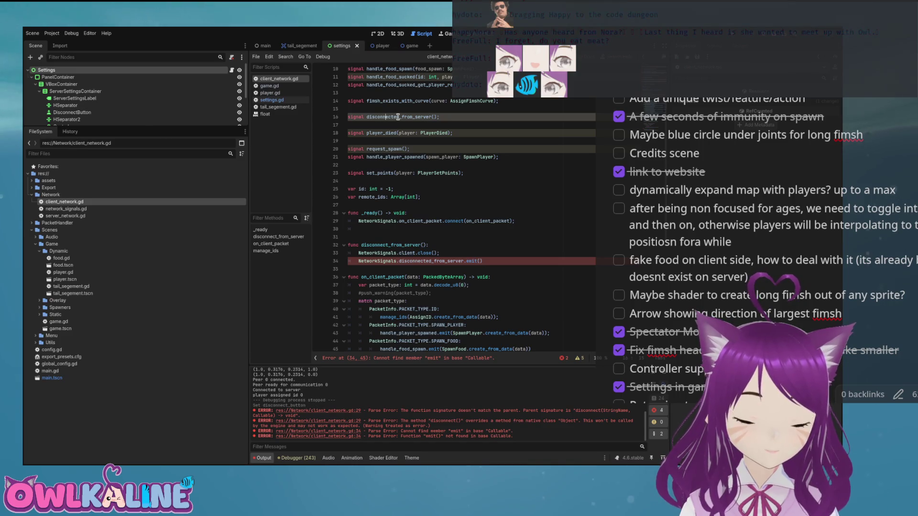
pyautogui.click(411, 244)
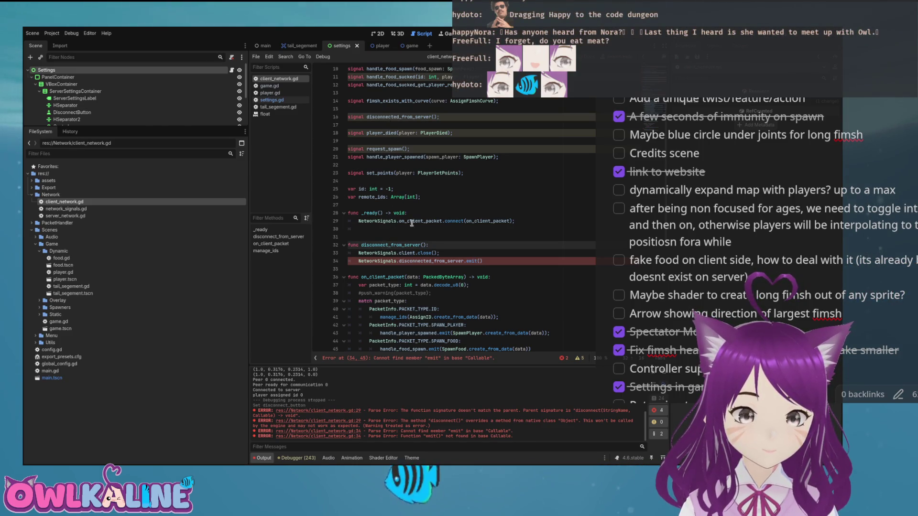
pyautogui.doubleClick(432, 261)
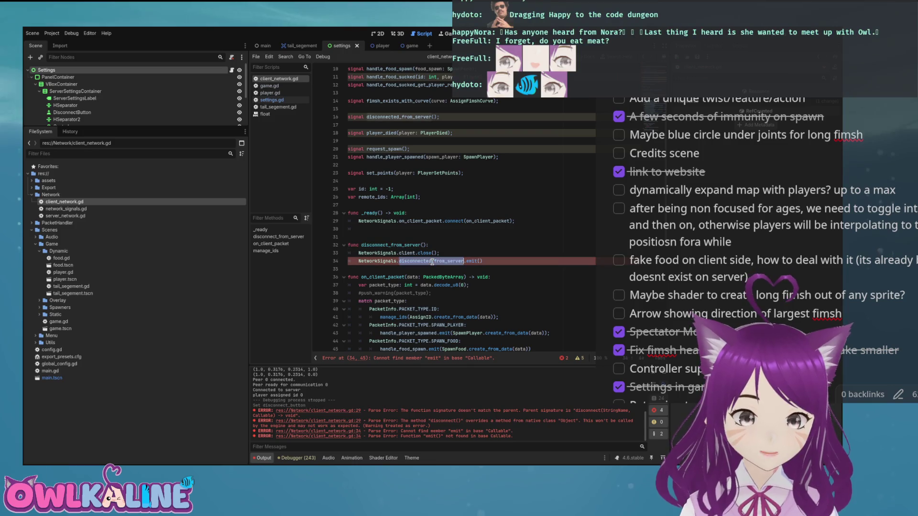
pyautogui.doubleClick(386, 260)
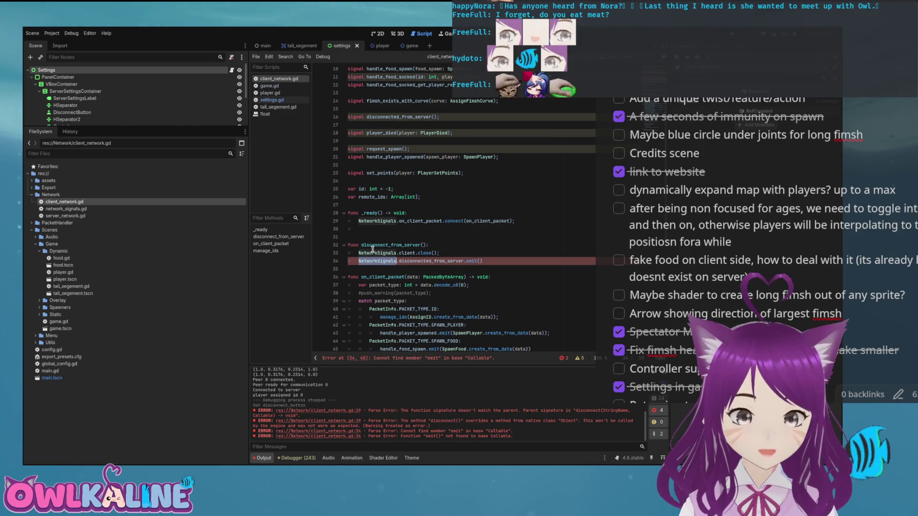
pyautogui.doubleClick(410, 244)
pyautogui.doubleClick(414, 244)
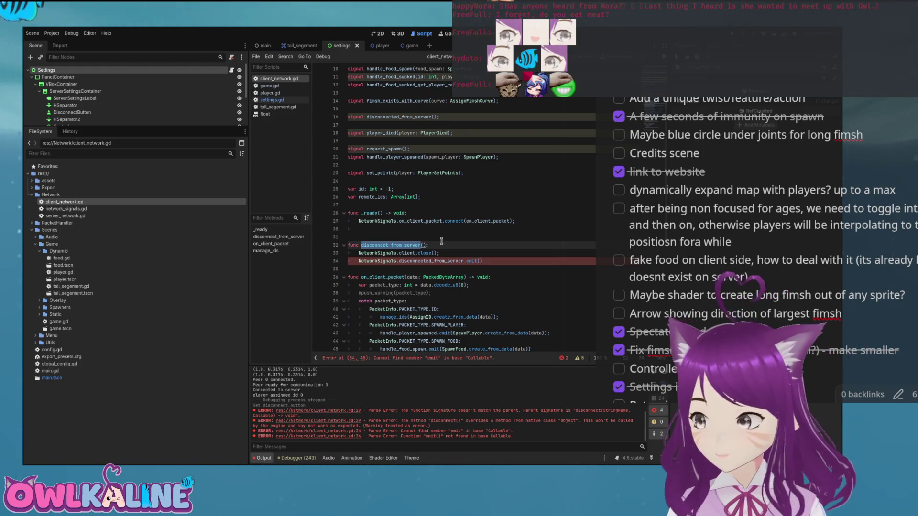
pyautogui.moveTo(416, 245); pyautogui.dragTo(397, 254)
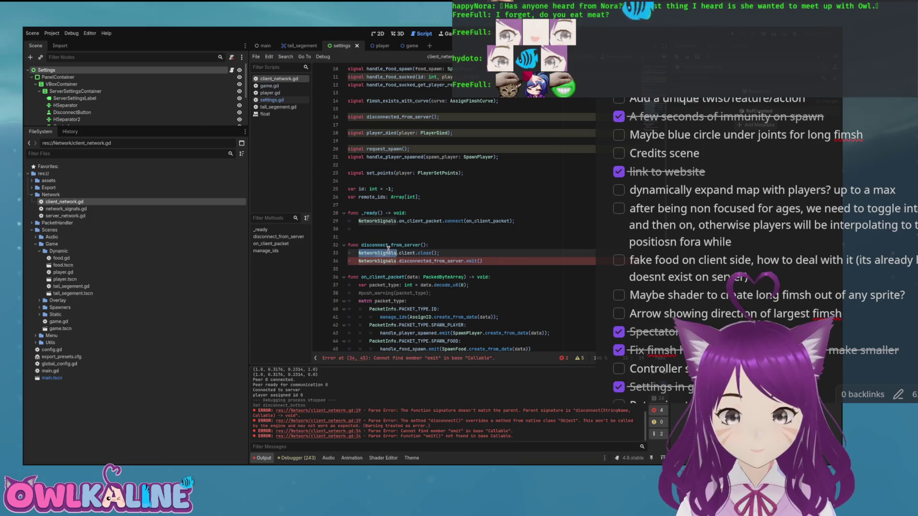
pyautogui.doubleClick(390, 245)
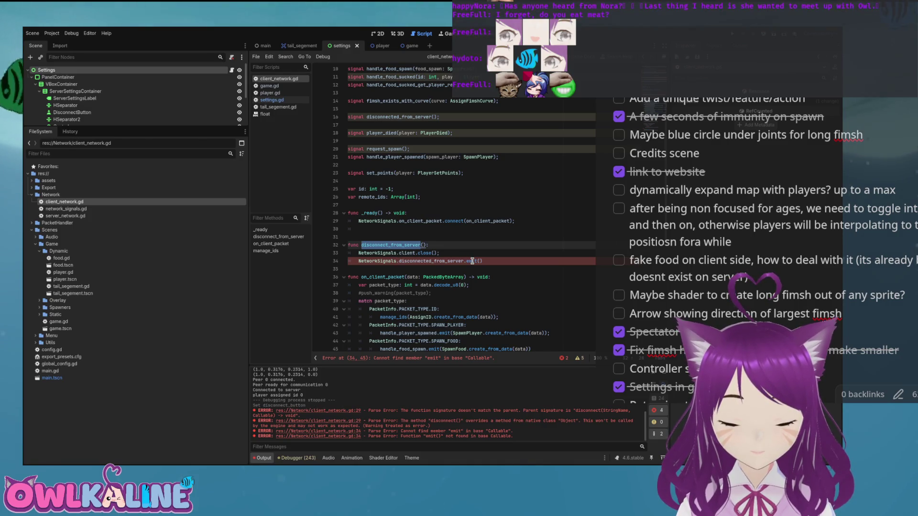
pyautogui.click(455, 261)
pyautogui.scroll(3, 391, 123)
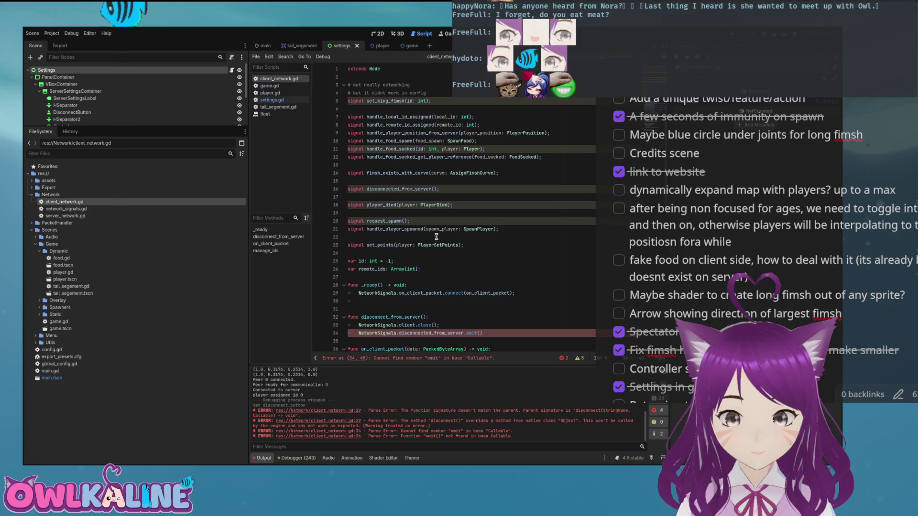
pyautogui.doubleClick(389, 190)
pyautogui.hotkey('ctrl', 'c')
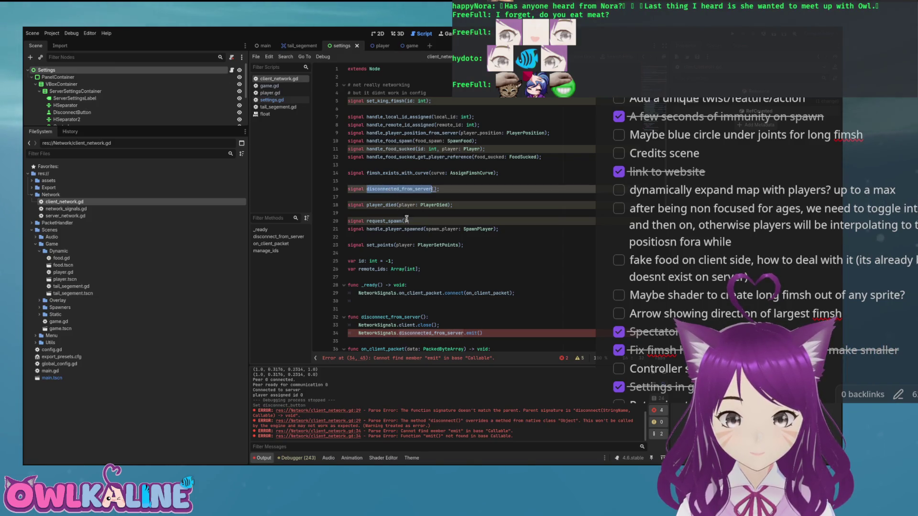
pyautogui.doubleClick(435, 334)
pyautogui.hotkey('ctrl', 'v')
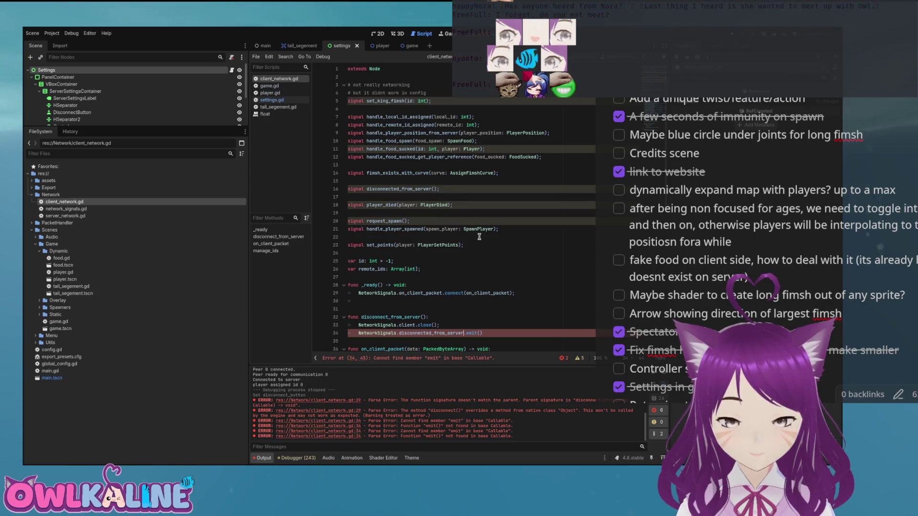
# Delete the NetworkSignals prefix from the emit call on line 34
pyautogui.scroll(-1, 479, 236)
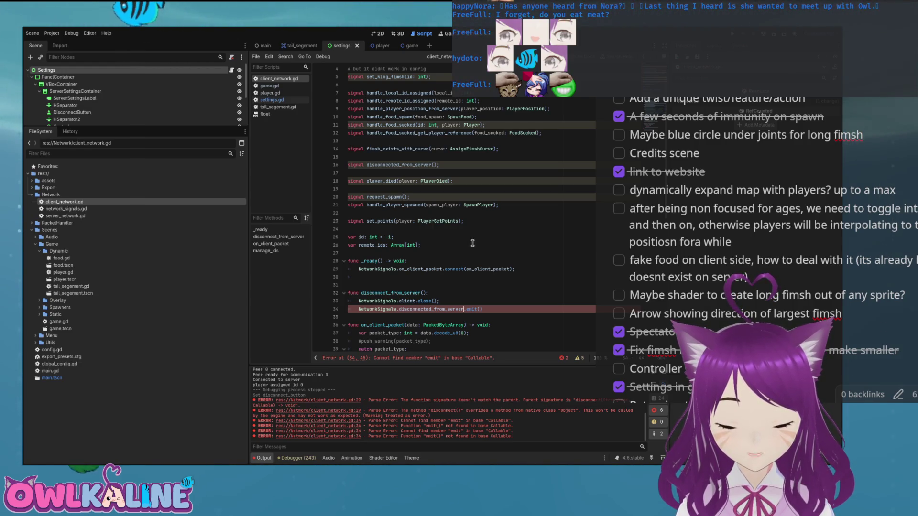
pyautogui.scroll(-1, 463, 258)
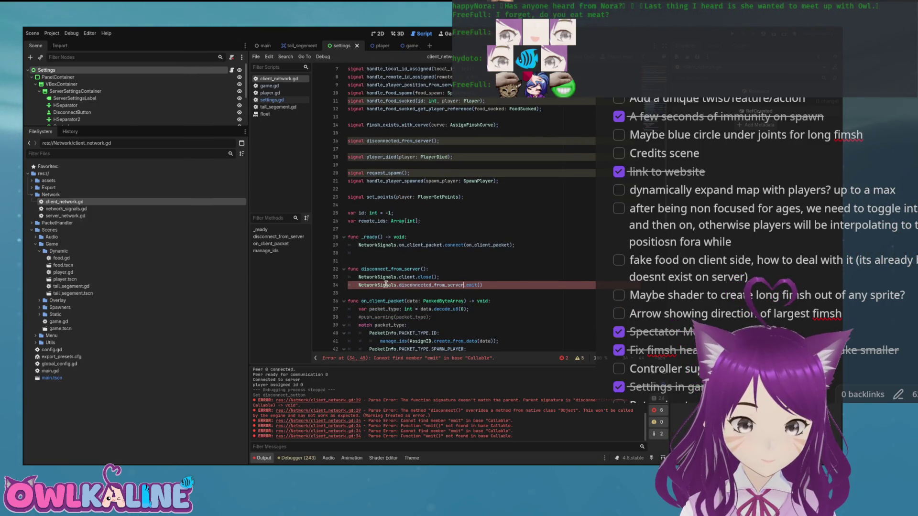
pyautogui.doubleClick(422, 286)
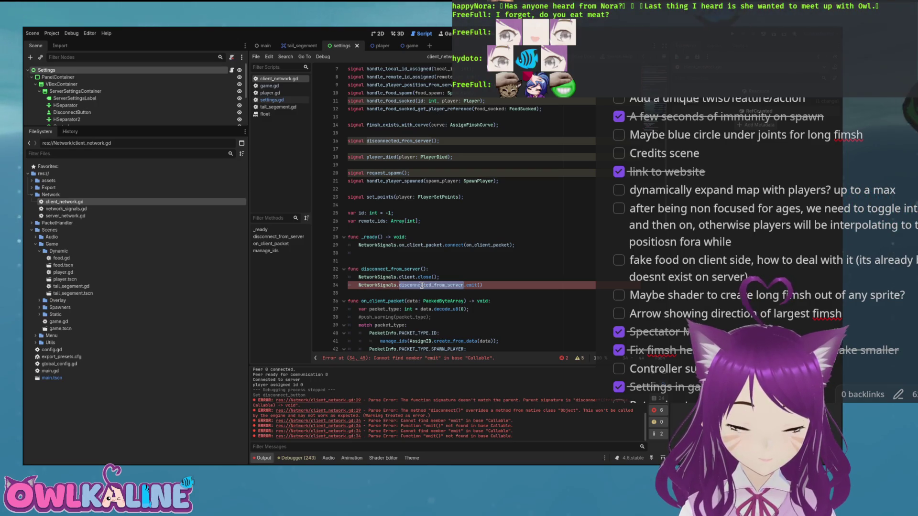
pyautogui.doubleClick(378, 286)
pyautogui.scroll(2, 407, 279)
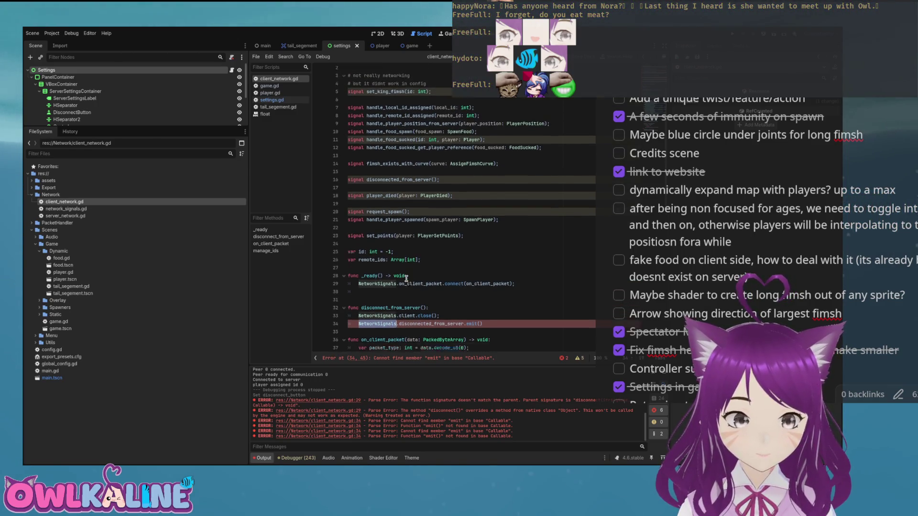
pyautogui.scroll(-1, 407, 278)
pyautogui.press('Delete')
pyautogui.press('Delete')
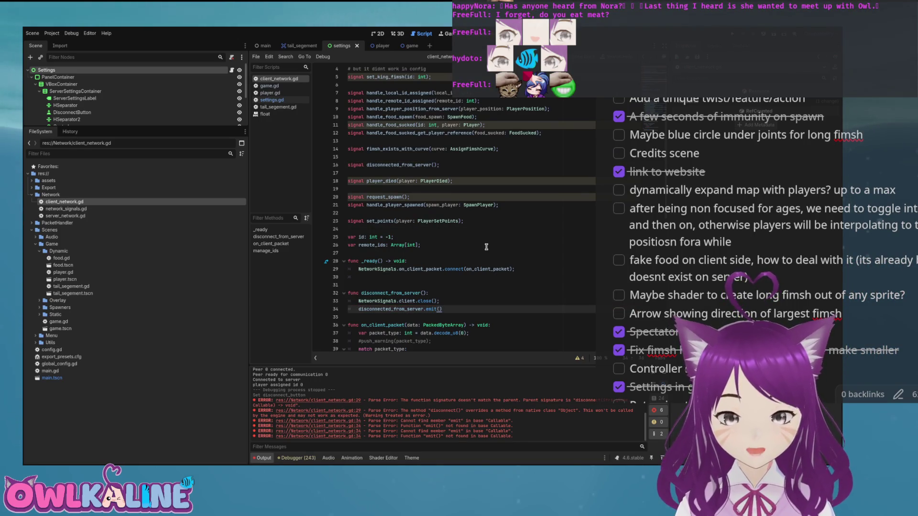
# Delete the whole emit line so disconnect_from_server keeps only client.close()
pyautogui.doubleClick(407, 309)
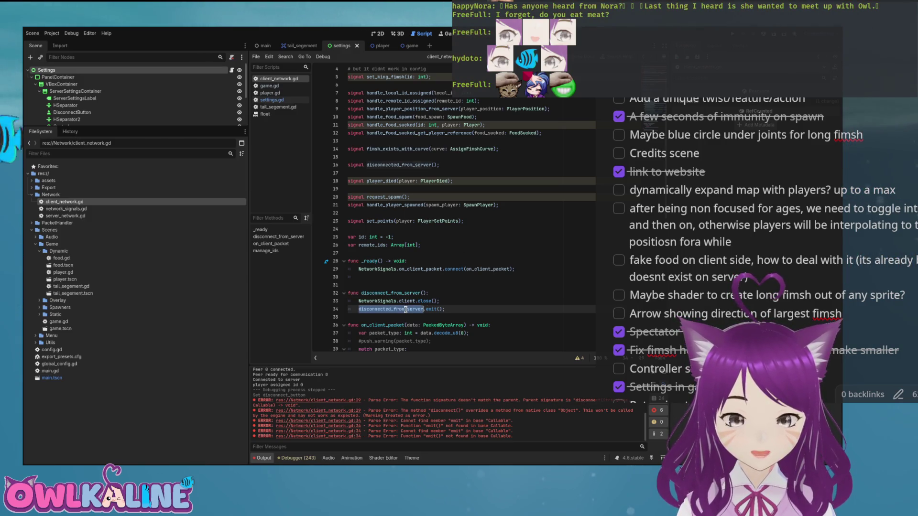
pyautogui.moveTo(448, 310); pyautogui.dragTo(340, 306)
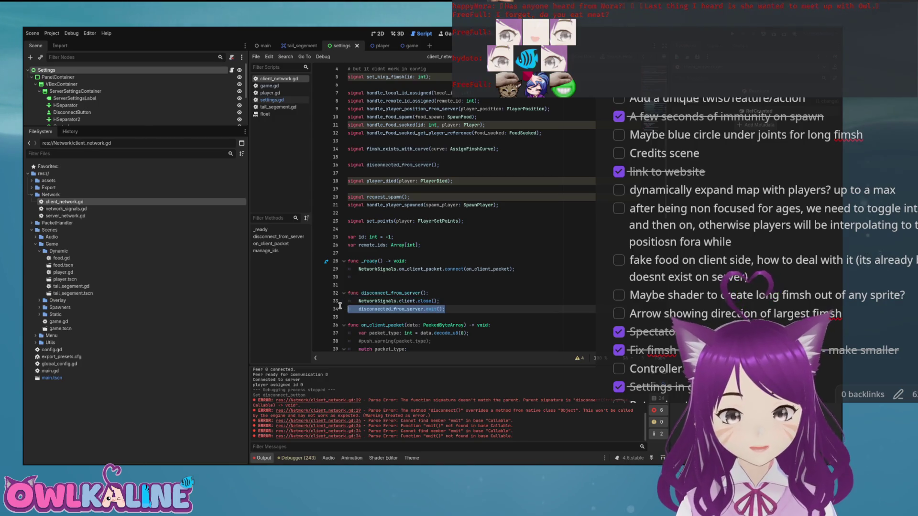
pyautogui.press('BackSpace')
pyautogui.press('BackSpace')
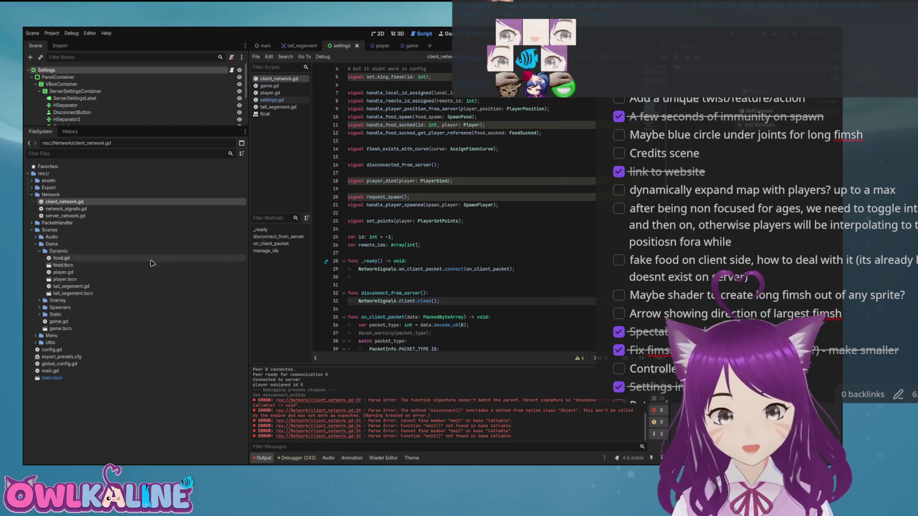
pyautogui.doubleClick(117, 211)
# Inspect the disconnect_client function in network_signals.gd
pyautogui.scroll(3, 443, 195)
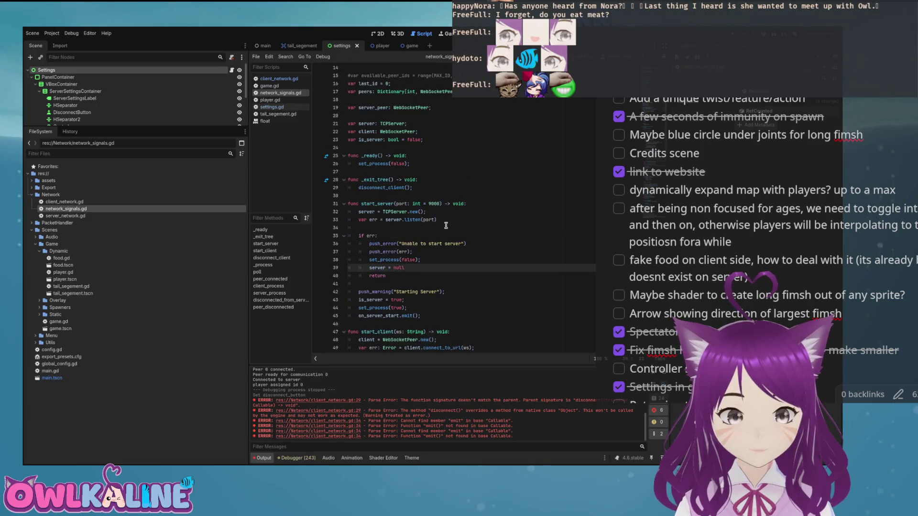
pyautogui.scroll(-7, 452, 228)
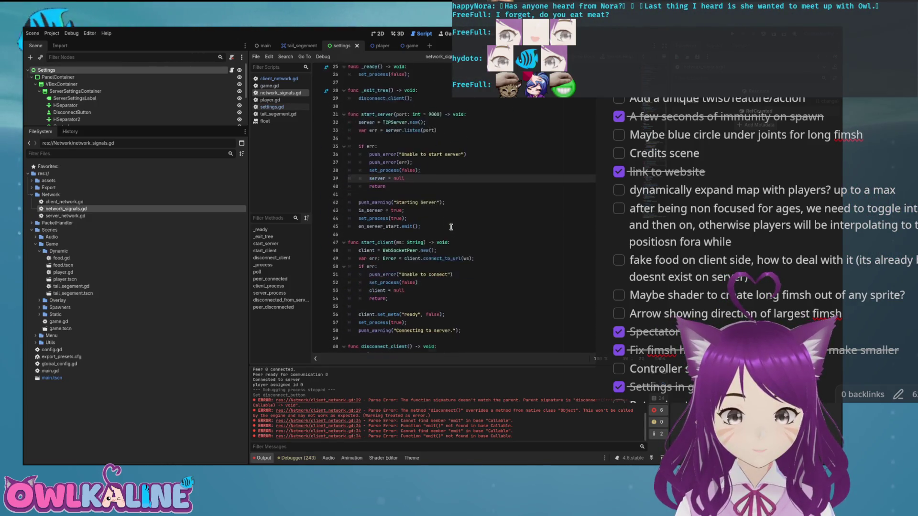
pyautogui.scroll(-3, 451, 227)
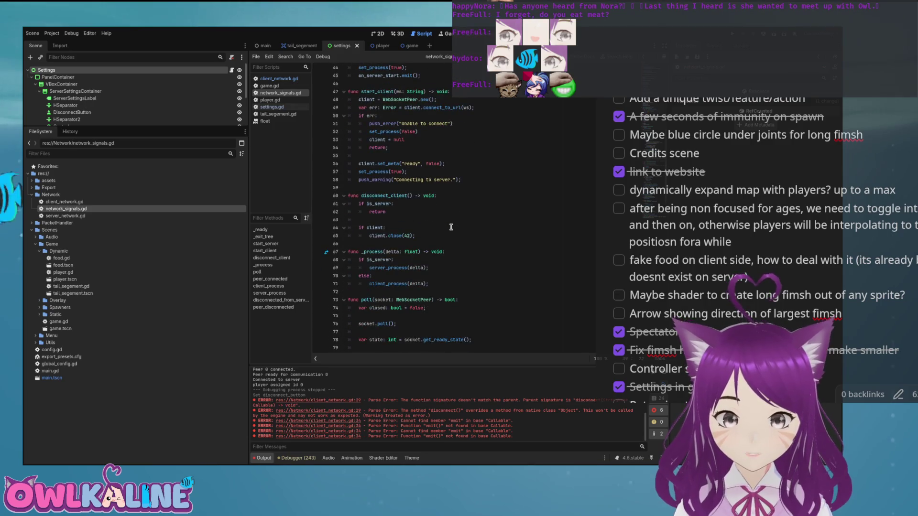
pyautogui.click(403, 196)
pyautogui.doubleClick(402, 196)
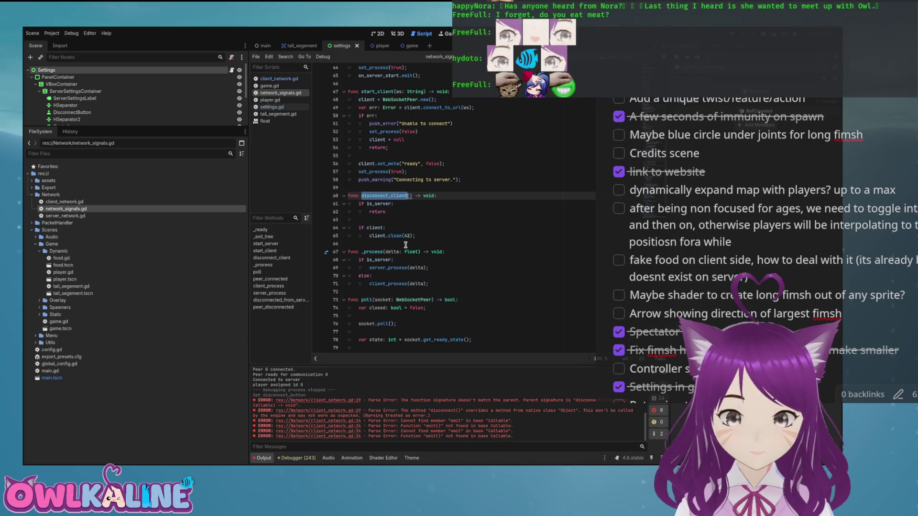
pyautogui.scroll(-1, 365, 187)
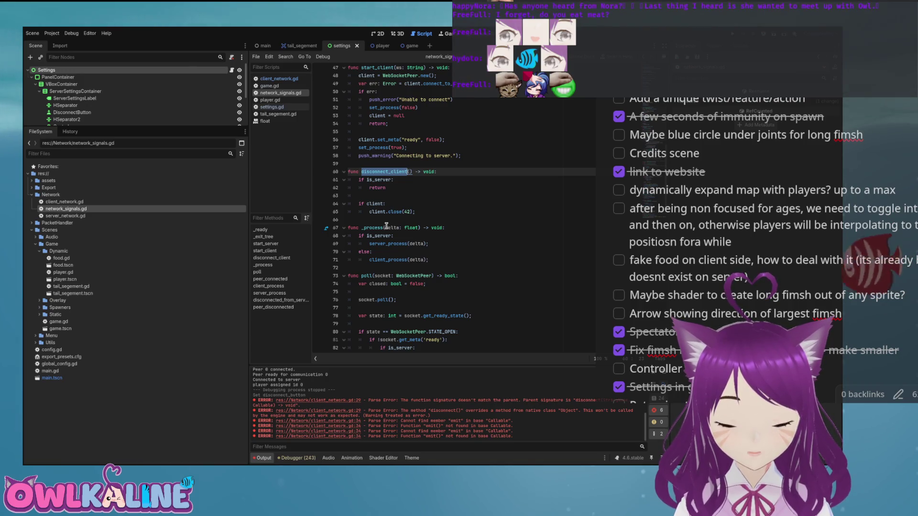
# In client_network.gd, delete the disconnect_from_server function and the disconnected_from_server signal
pyautogui.doubleClick(107, 203)
pyautogui.moveTo(440, 301); pyautogui.dragTo(357, 285)
pyautogui.press('BackSpace')
pyautogui.press('BackSpace')
pyautogui.press('BackSpace')
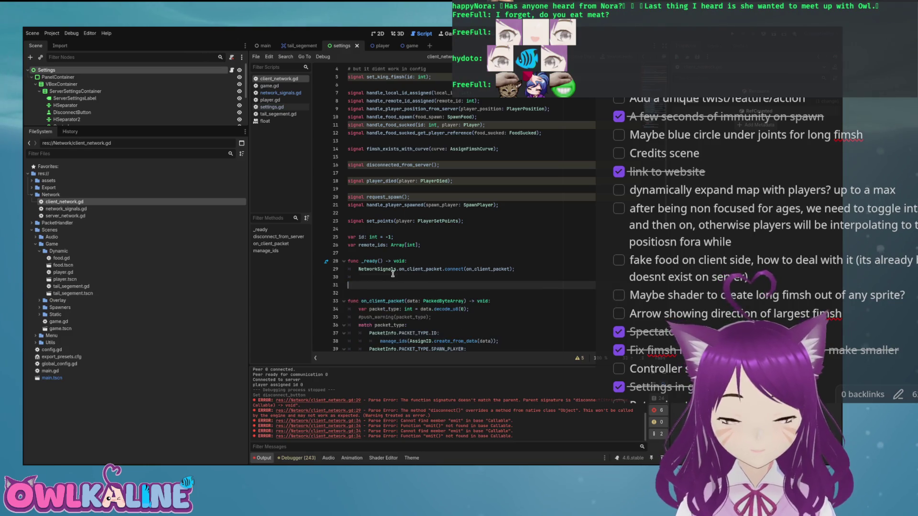
pyautogui.click(468, 165)
pyautogui.press('BackSpace')
pyautogui.press('BackSpace')
pyautogui.press('BackSpace')
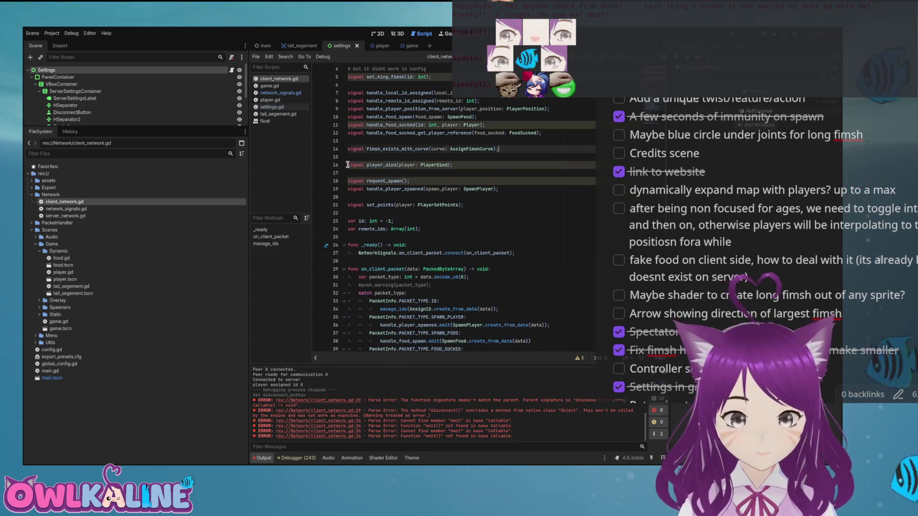
# Reopen network_signals.gd and review disconnect_client, which closes the client with code 42
pyautogui.doubleClick(69, 209)
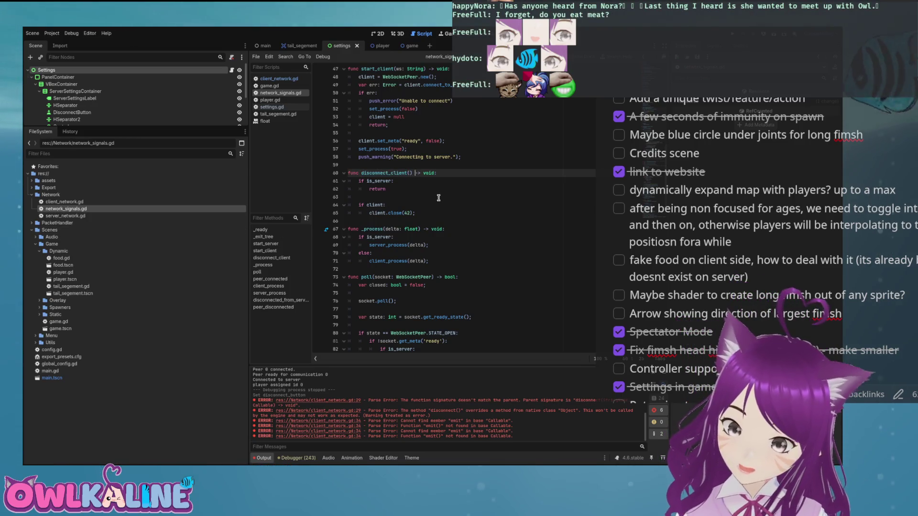
pyautogui.scroll(3, 430, 197)
pyautogui.scroll(-3, 437, 197)
pyautogui.scroll(-5, 441, 197)
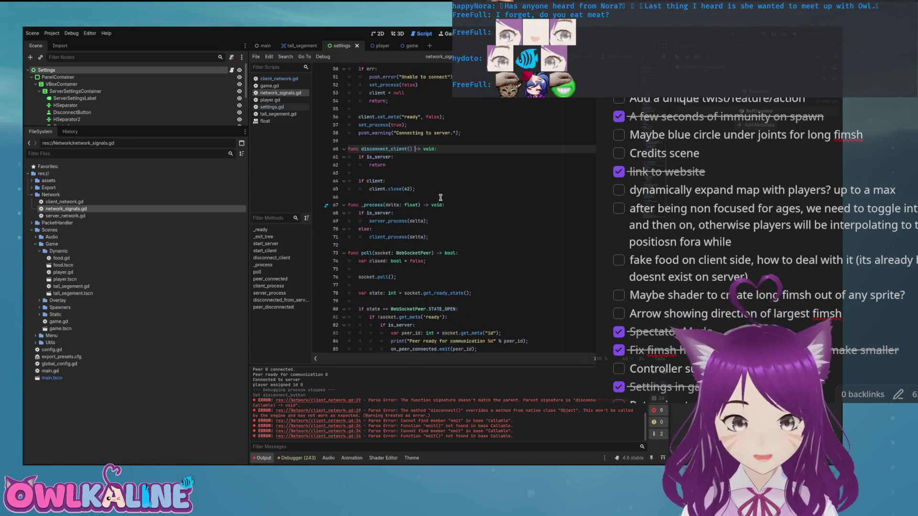
pyautogui.scroll(-2, 441, 198)
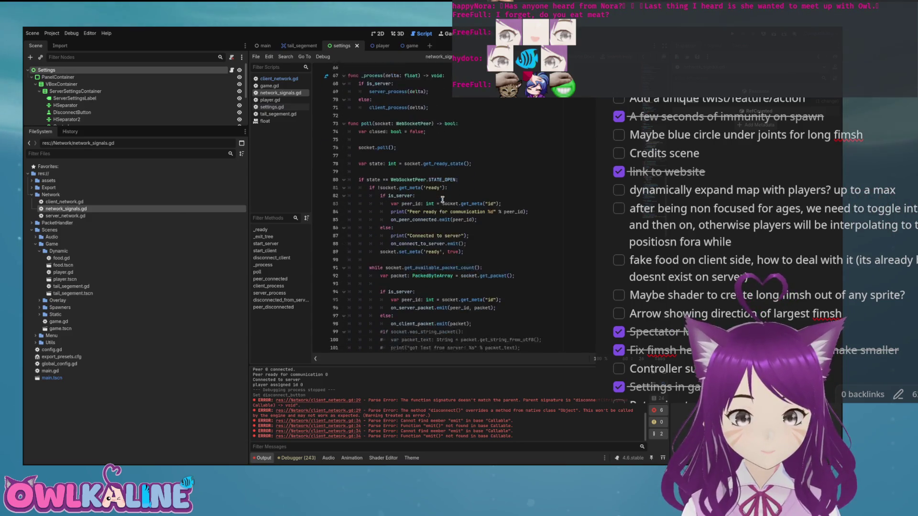
pyautogui.scroll(-4, 430, 201)
pyautogui.scroll(-3, 404, 204)
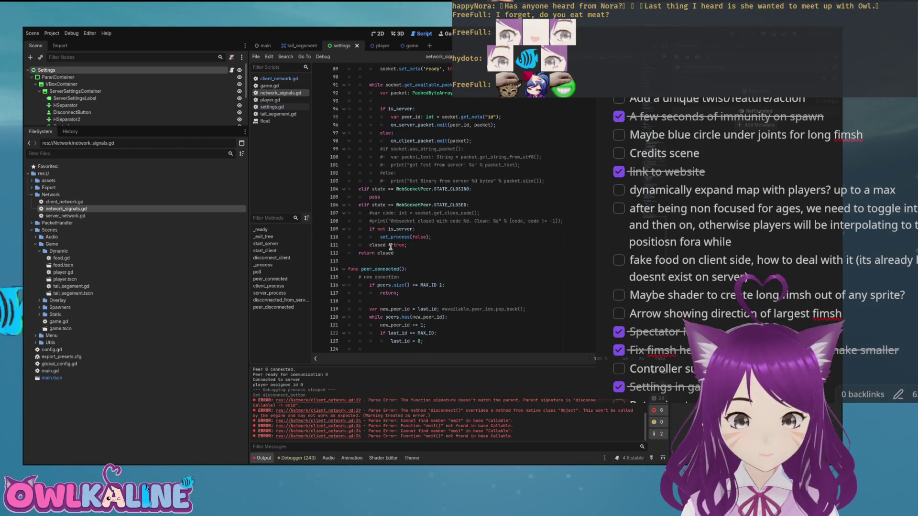
pyautogui.click(438, 231)
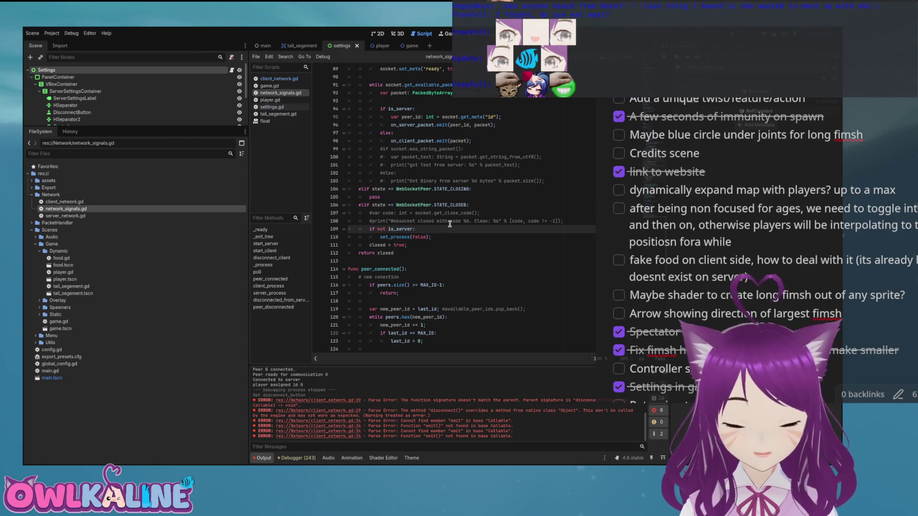
pyautogui.press('Return')
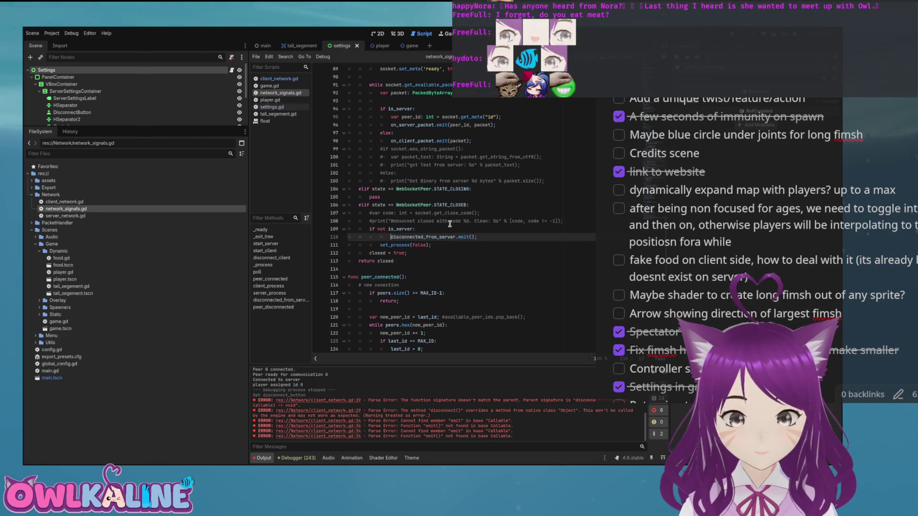
pyautogui.hotkey('shift', 'Home')
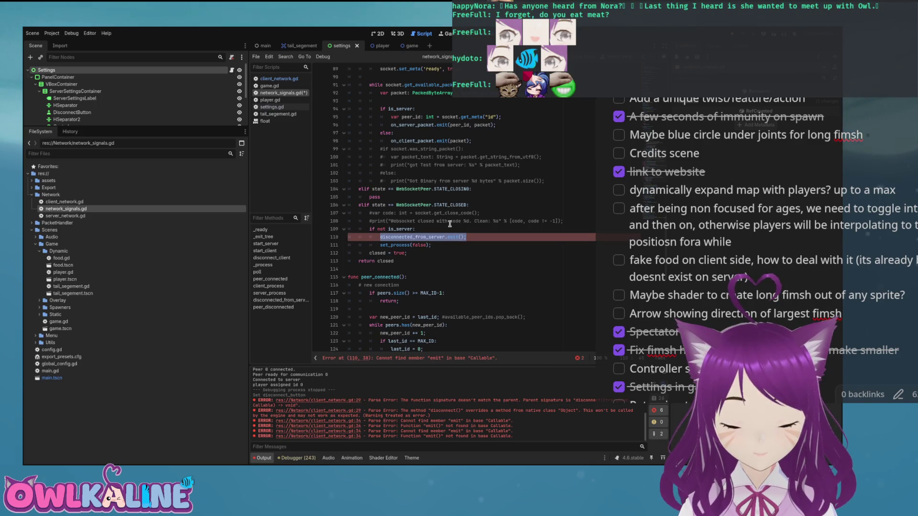
pyautogui.hotkey('ctrl', 's')
pyautogui.doubleClick(407, 236)
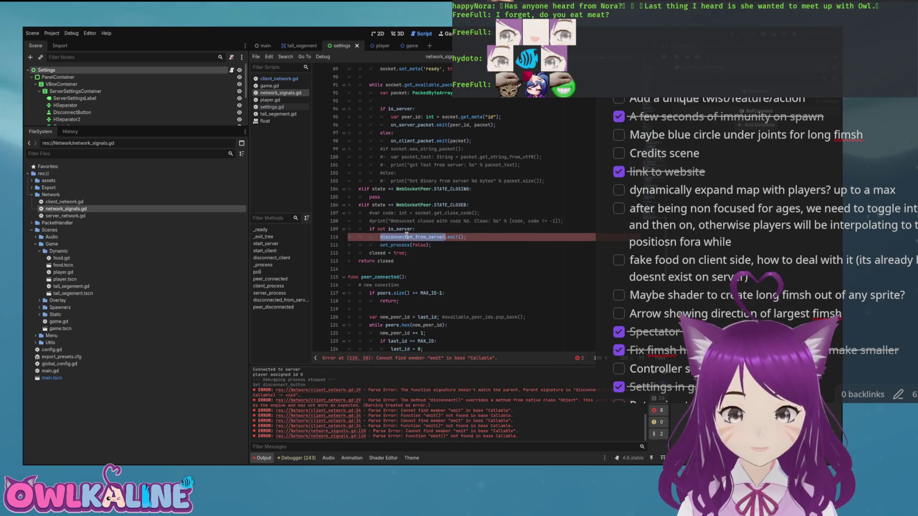
pyautogui.hotkey('ctrl', 'Home')
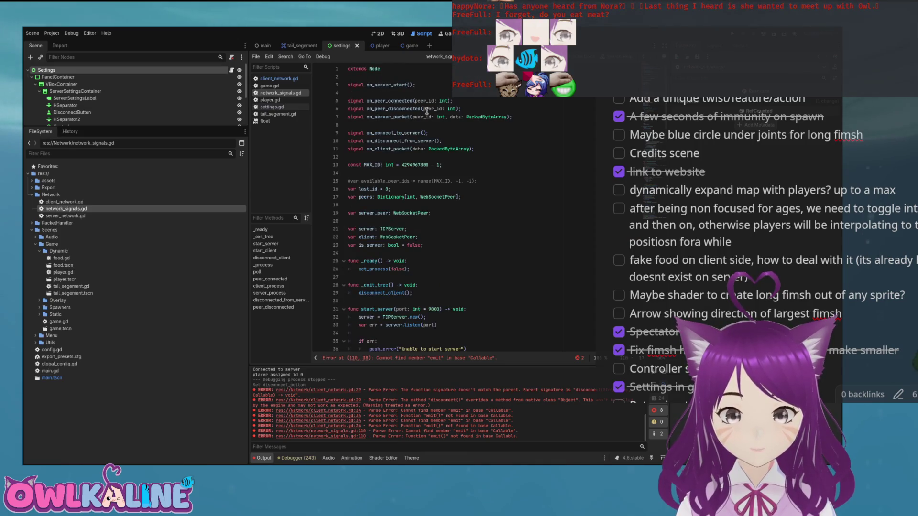
pyautogui.doubleClick(402, 142)
pyautogui.hotkey('ctrl', 'f')
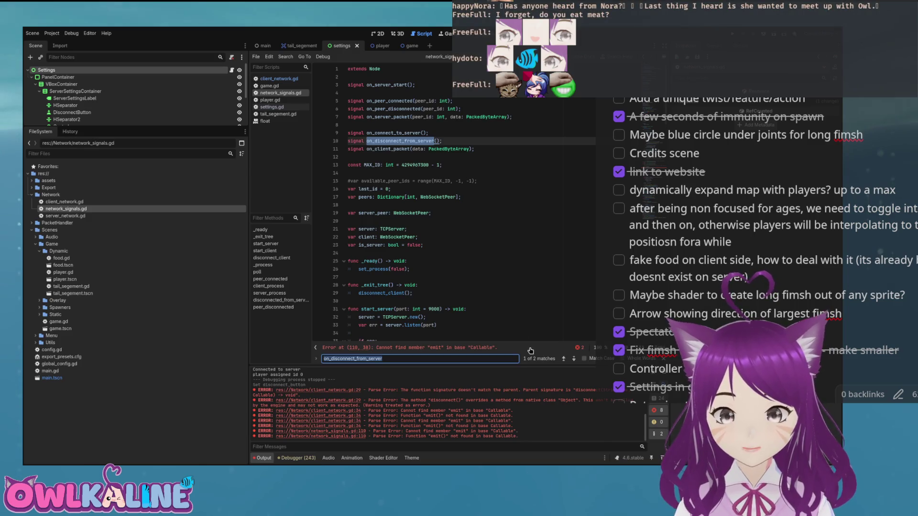
pyautogui.click(574, 359)
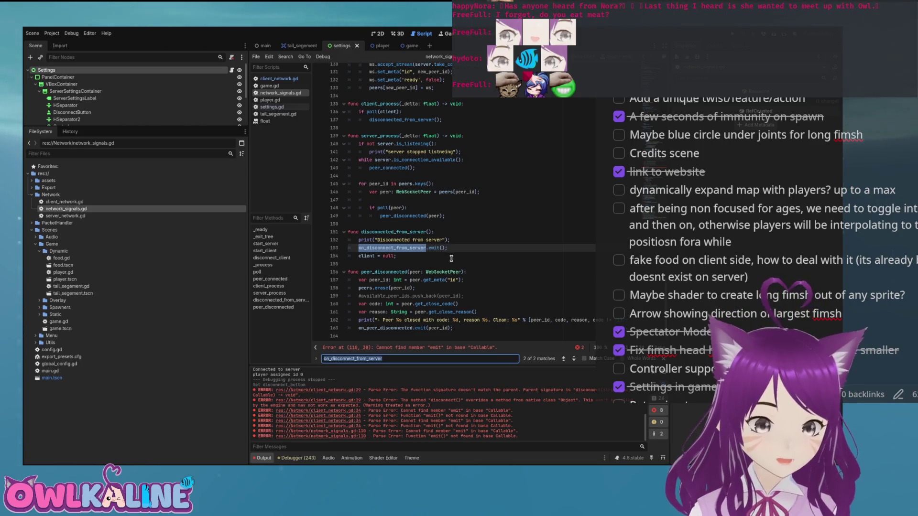
pyautogui.scroll(3, 477, 218)
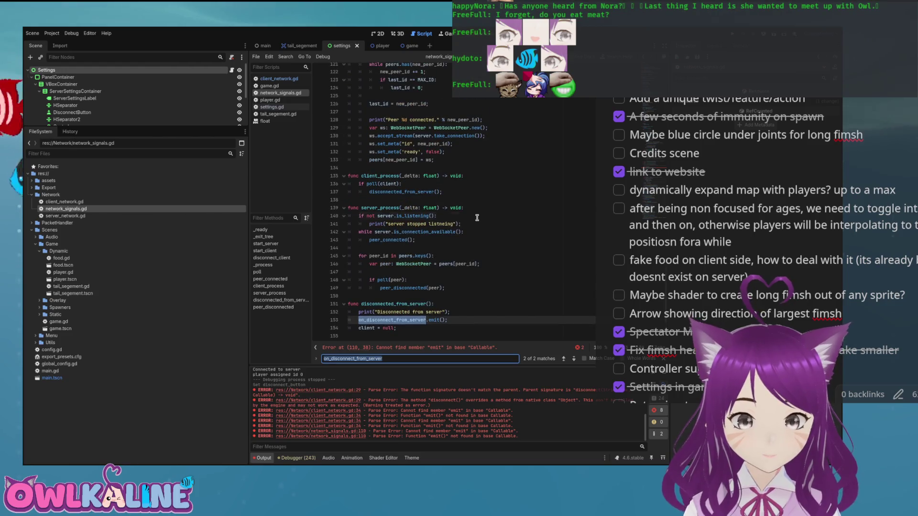
pyautogui.press('Return')
pyautogui.press('Delete')
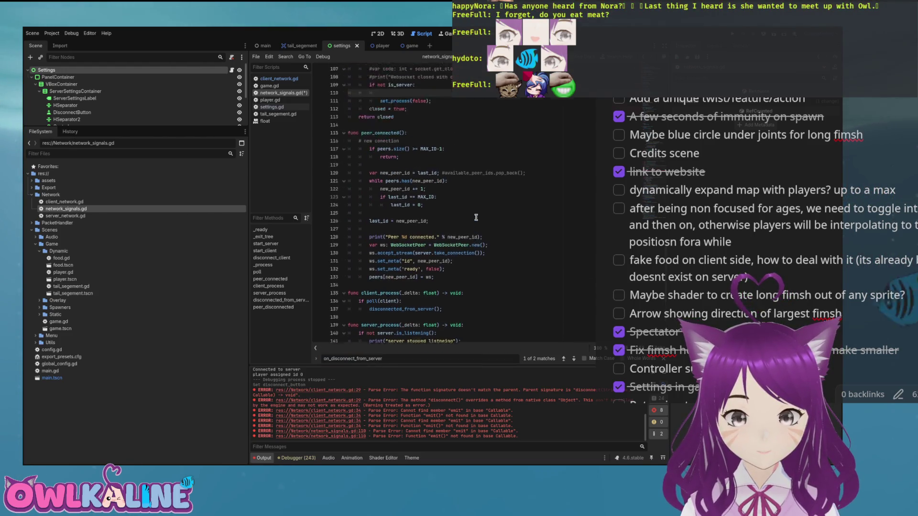
pyautogui.press('BackSpace')
pyautogui.hotkey('ctrl', 's')
pyautogui.scroll(1, 412, 159)
pyautogui.scroll(2, 411, 160)
pyautogui.click(410, 164)
pyautogui.scroll(-10, 444, 212)
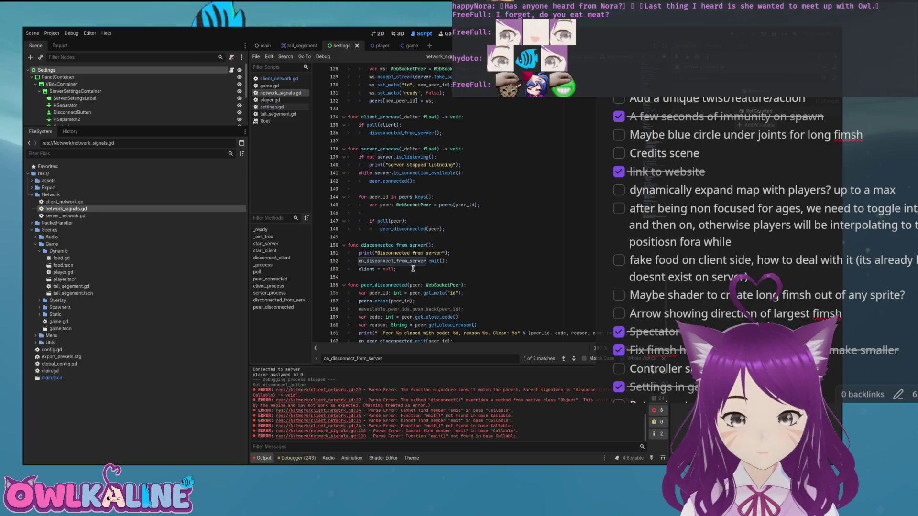
pyautogui.scroll(20, 430, 201)
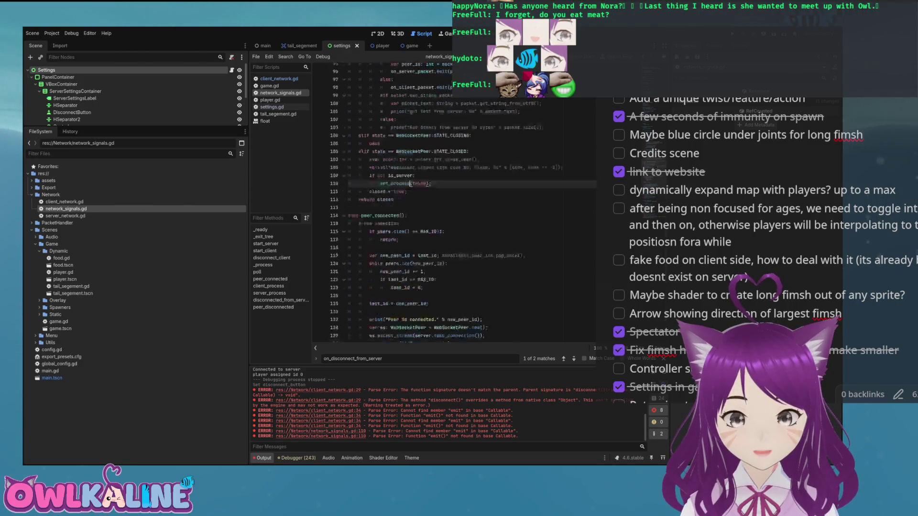
pyautogui.scroll(-20, 393, 233)
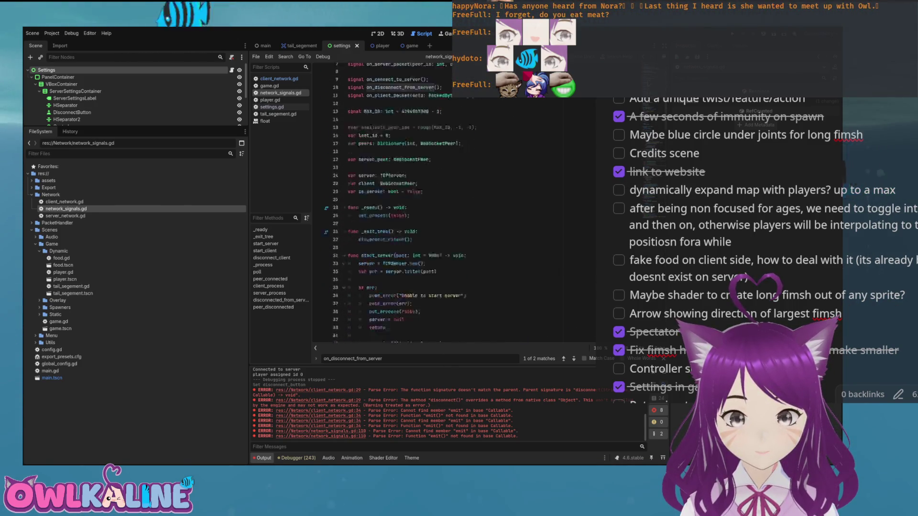
pyautogui.click(392, 233)
pyautogui.doubleClick(393, 233)
pyautogui.scroll(3, 385, 196)
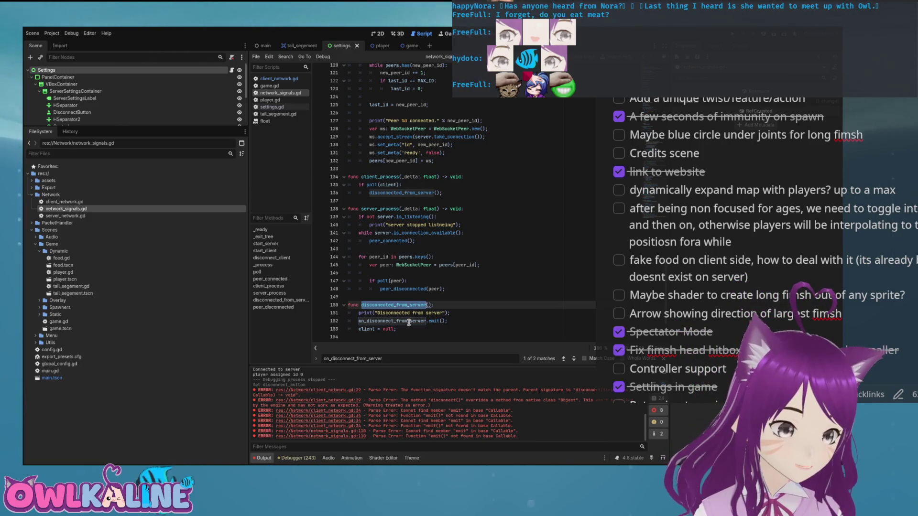
pyautogui.scroll(20, 444, 130)
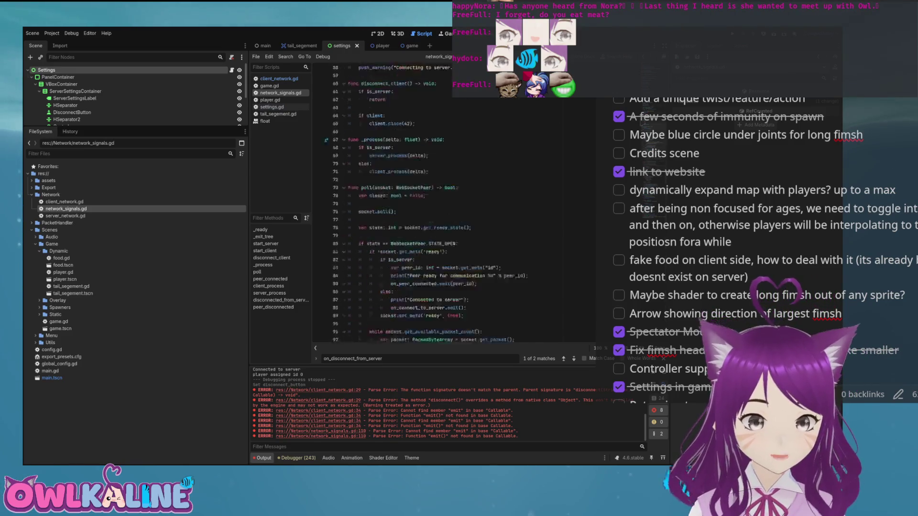
pyautogui.doubleClick(412, 134)
pyautogui.hotkey('ctrl', 'c')
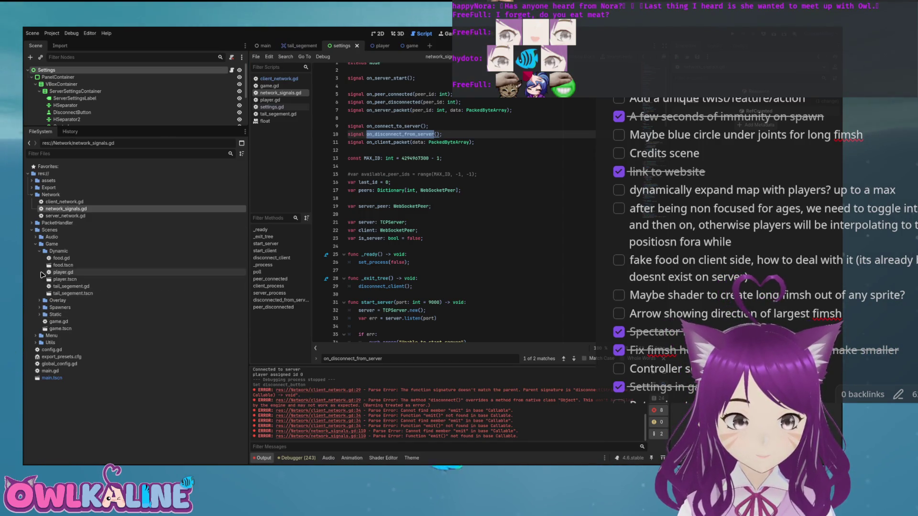
# Open the menu.tscn scene from the Menu folder and its menu.gd script
pyautogui.click(40, 301)
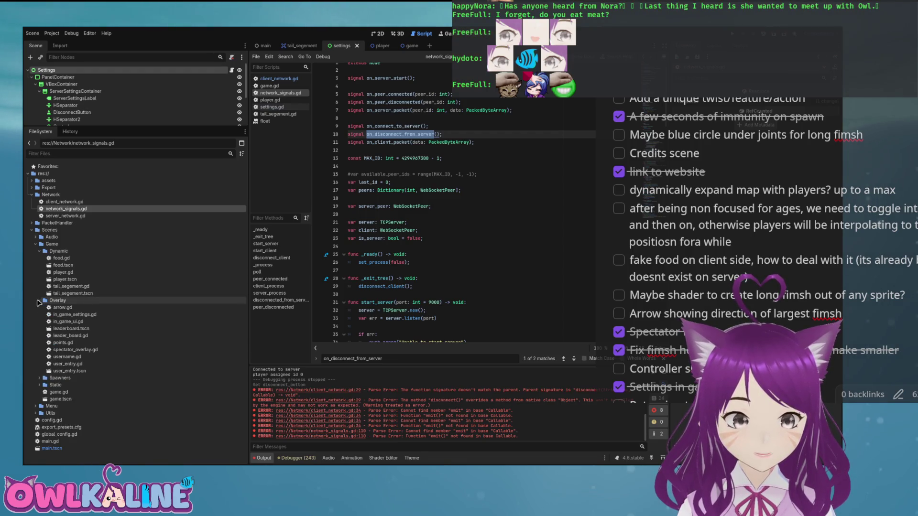
pyautogui.click(39, 302)
pyautogui.click(40, 251)
pyautogui.click(36, 293)
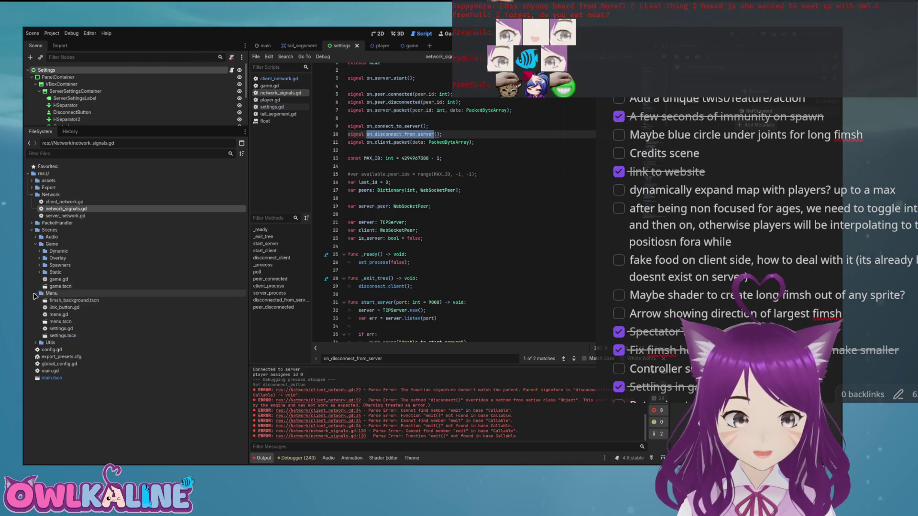
pyautogui.doubleClick(79, 322)
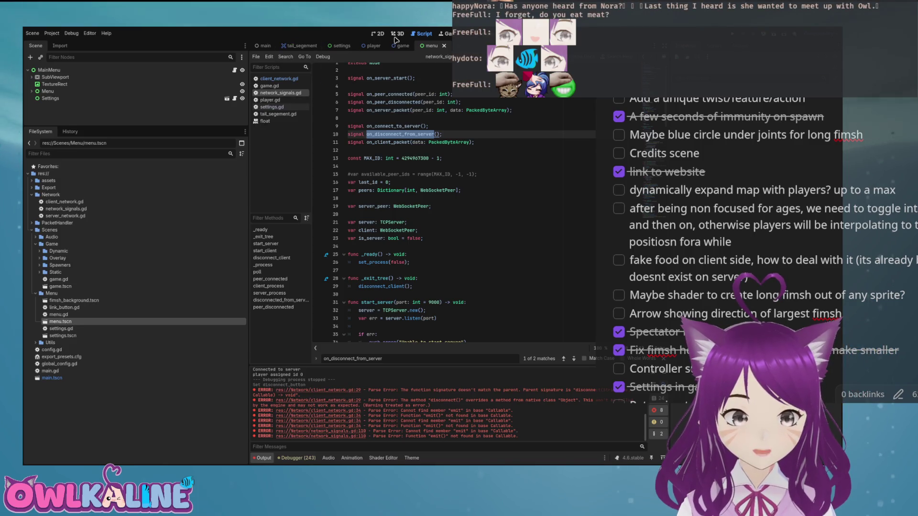
pyautogui.click(377, 33)
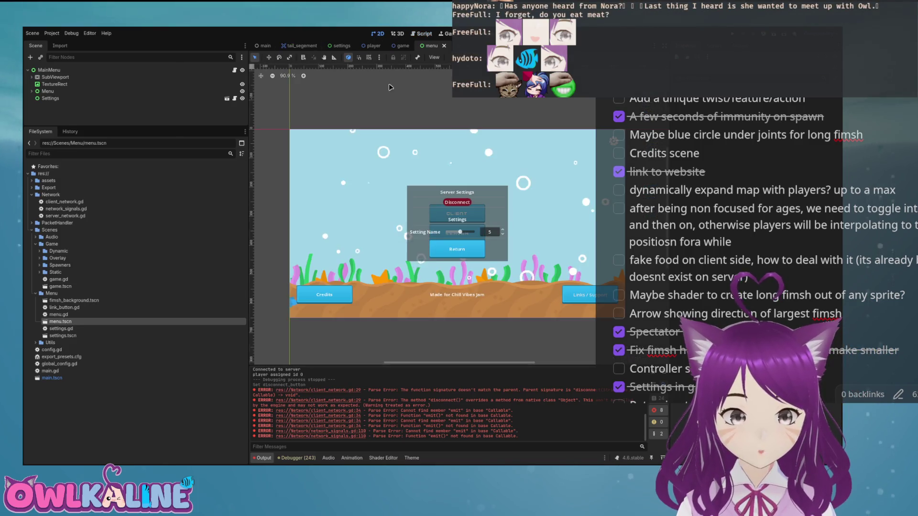
pyautogui.click(234, 70)
# Paste on_disconnect_from_server on a new line after the close_settings connections in _ready
pyautogui.click(475, 205)
pyautogui.moveTo(392, 273)
pyautogui.mouseDown()
pyautogui.moveTo(416, 268)
pyautogui.moveTo(348, 258)
pyautogui.mouseUp()
pyautogui.scroll(2, 412, 204)
pyautogui.scroll(2, 412, 204)
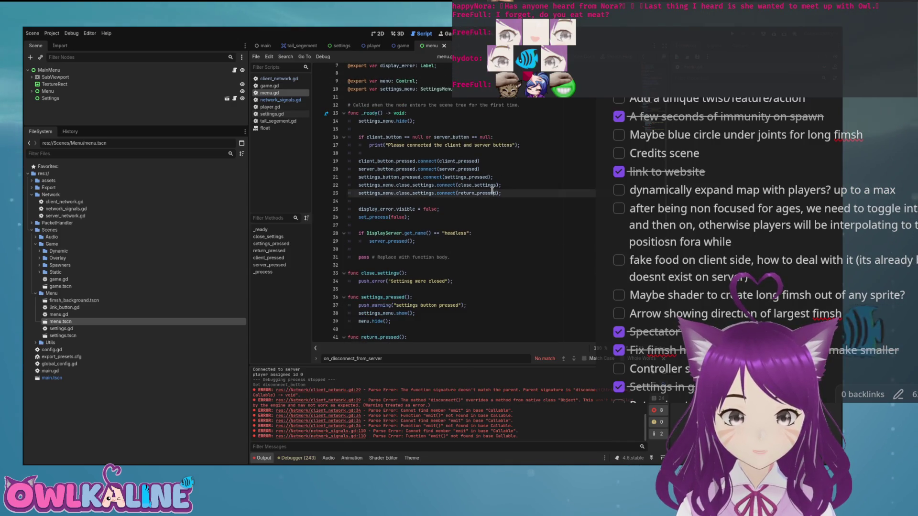
pyautogui.press('End')
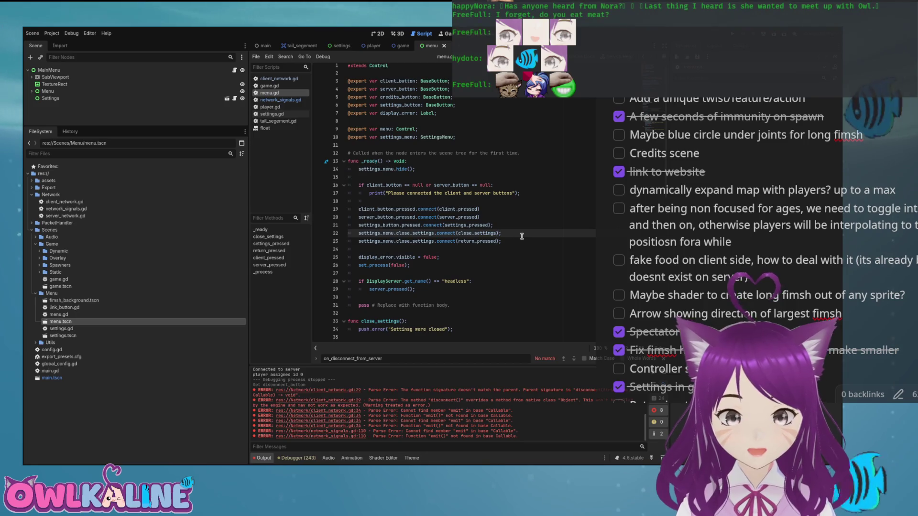
pyautogui.press('Return')
pyautogui.hotkey('ctrl', 'v')
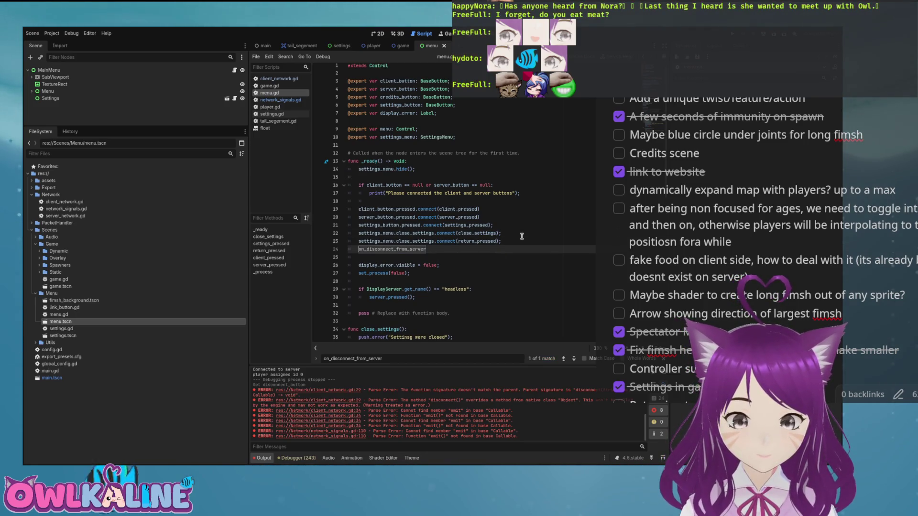
# Complete line 24 as NetworkSignals.on_disconnect_from_server.connect(return_pressed); and save menu.gd
pyautogui.press('Home')
pyautogui.write('NetworkSignals.')
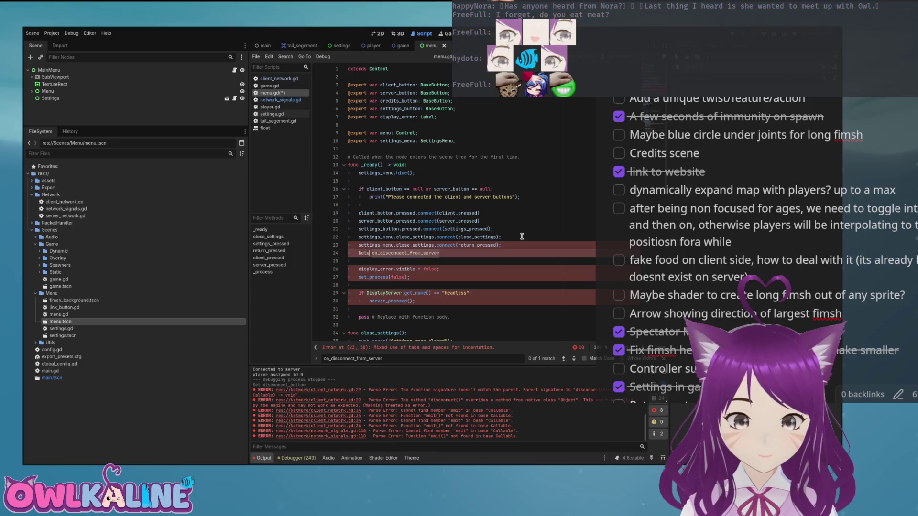
pyautogui.press('End')
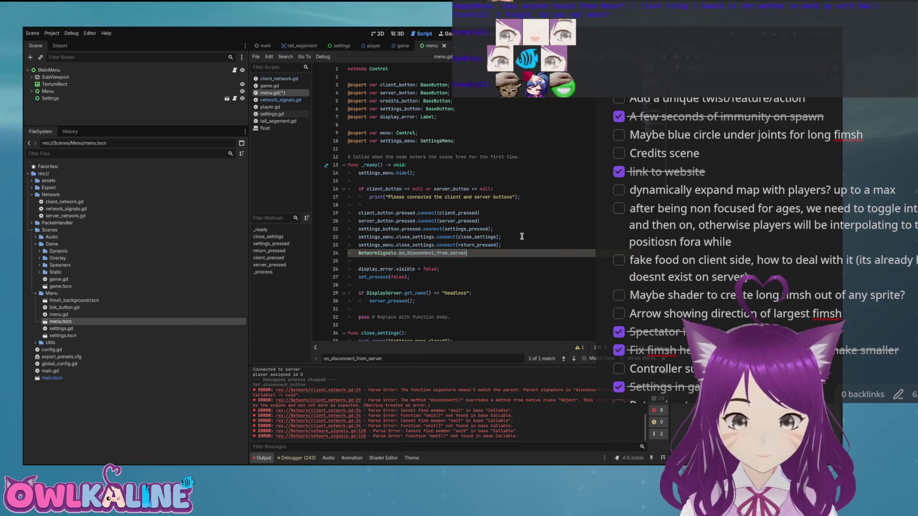
pyautogui.write('con')
pyautogui.press('Return')
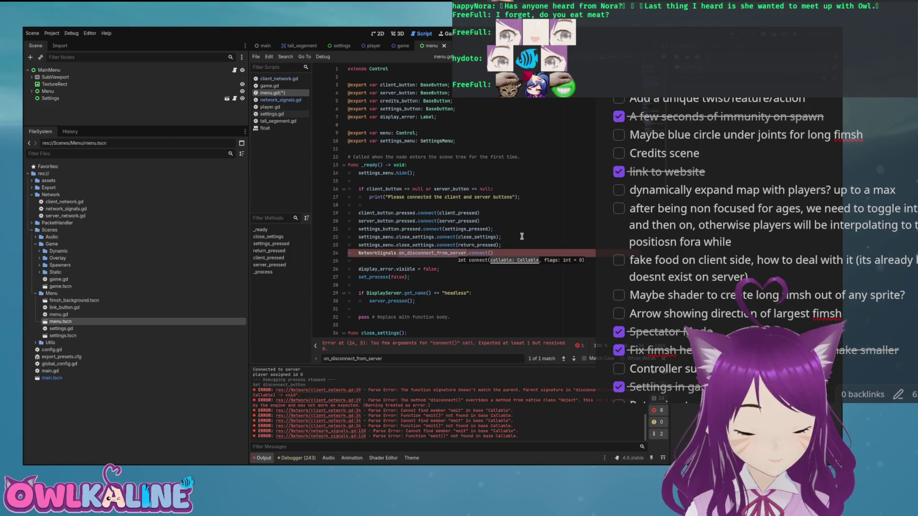
pyautogui.write('eturn_pressed')
pyautogui.press('Return')
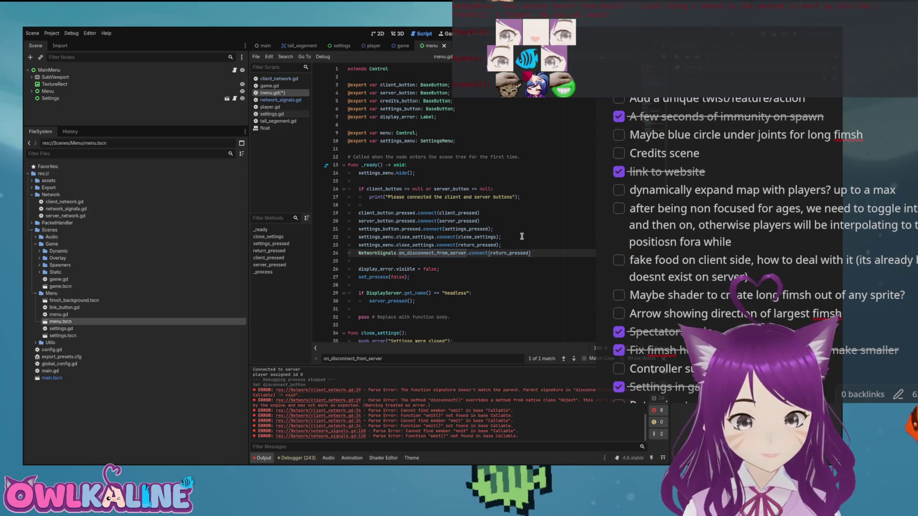
pyautogui.write(';')
pyautogui.hotkey('ctrl', 's')
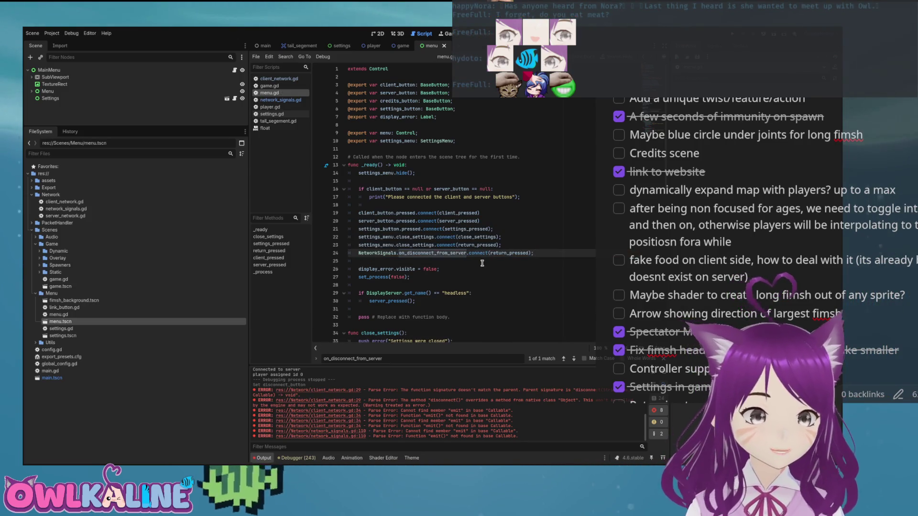
# Select the return_pressed handler on the on_disconnect_from_server connection line
pyautogui.doubleClick(448, 254)
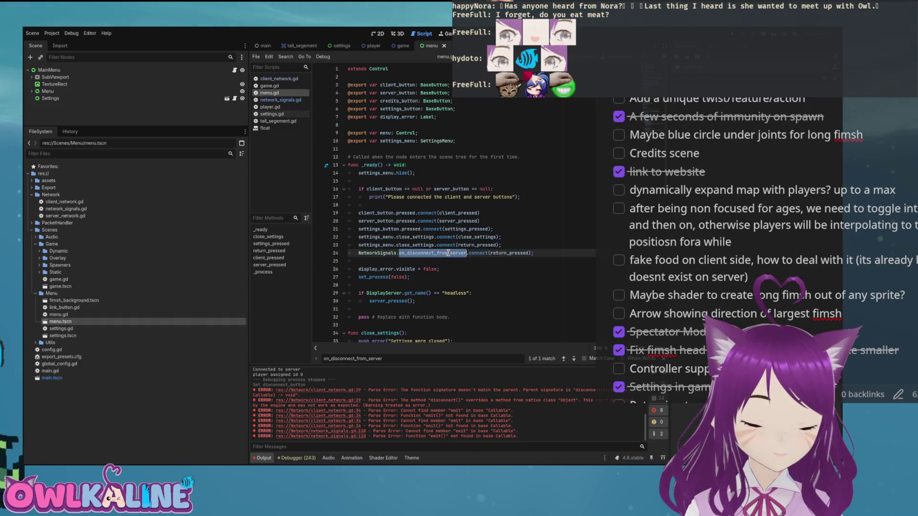
pyautogui.scroll(-1, 501, 251)
pyautogui.scroll(-6, 511, 231)
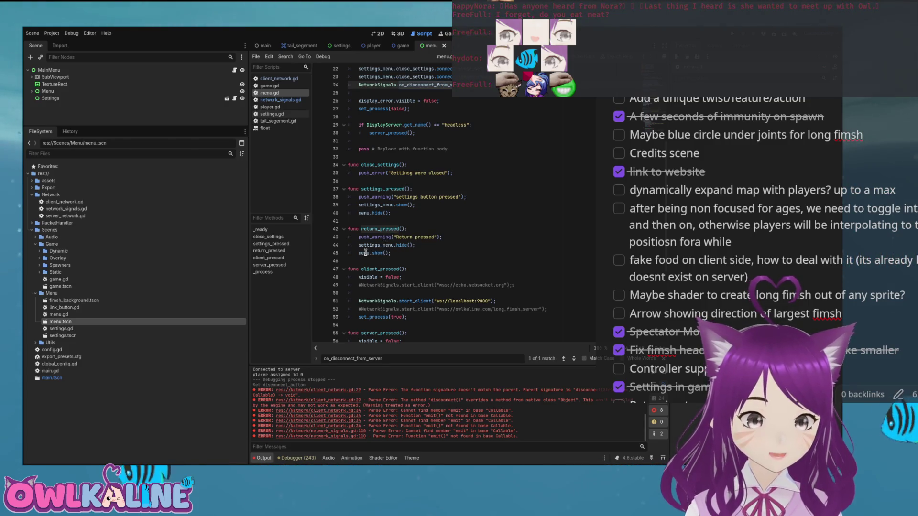
pyautogui.scroll(-2, 370, 252)
pyautogui.scroll(-1, 370, 252)
pyautogui.scroll(-1, 409, 212)
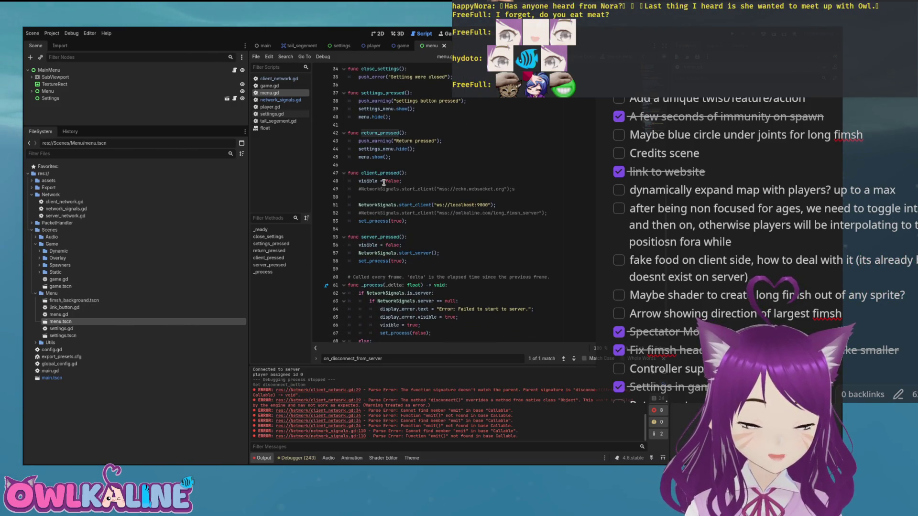
pyautogui.scroll(8, 384, 182)
pyautogui.click(496, 181)
pyautogui.doubleClick(496, 181)
# Replace the handler with disconnected_from_server and delete the placeholder pass line
pyautogui.write('connec')
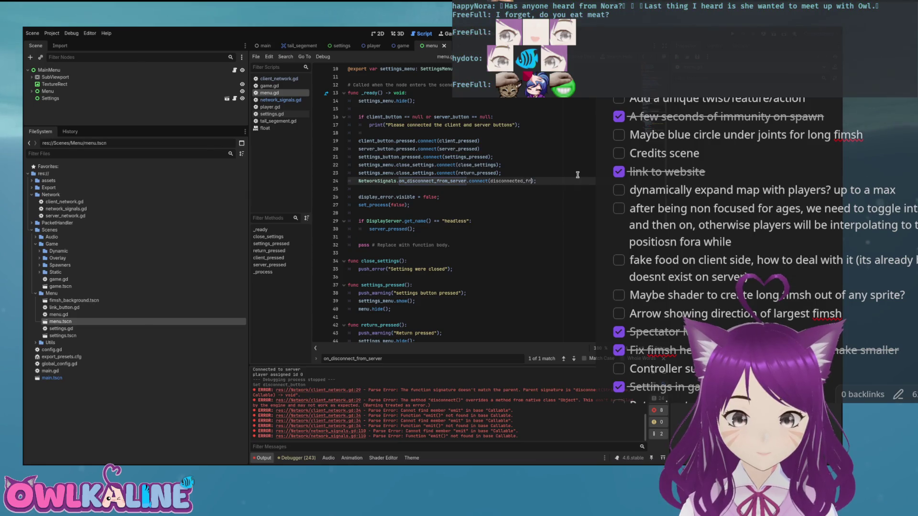
pyautogui.press('BackSpace')
pyautogui.press('BackSpace')
pyautogui.press('BackSpace')
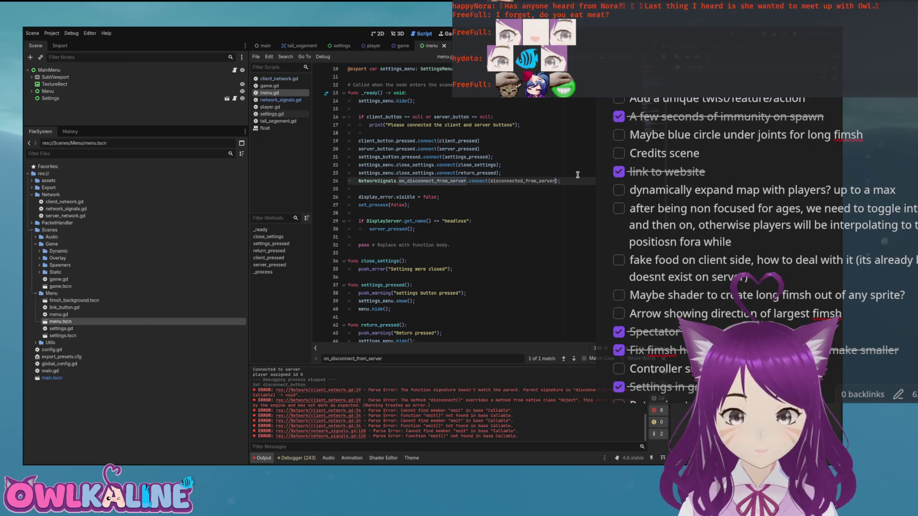
pyautogui.press('Down')
pyautogui.press('Down')
pyautogui.press('Down')
pyautogui.press('Down')
pyautogui.hotkey('shift', 'End')
pyautogui.press('BackSpace')
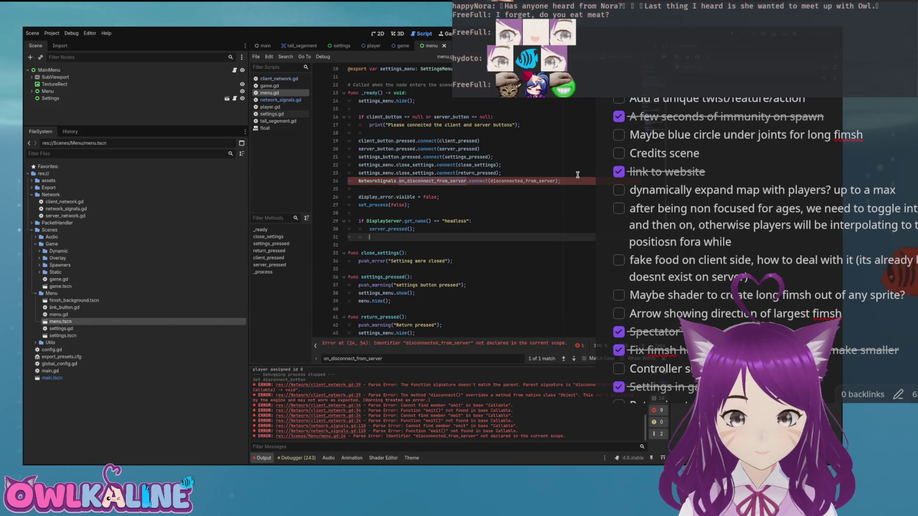
# Start a new disconnected_from_server() function in menu.gd
pyautogui.press('Return')
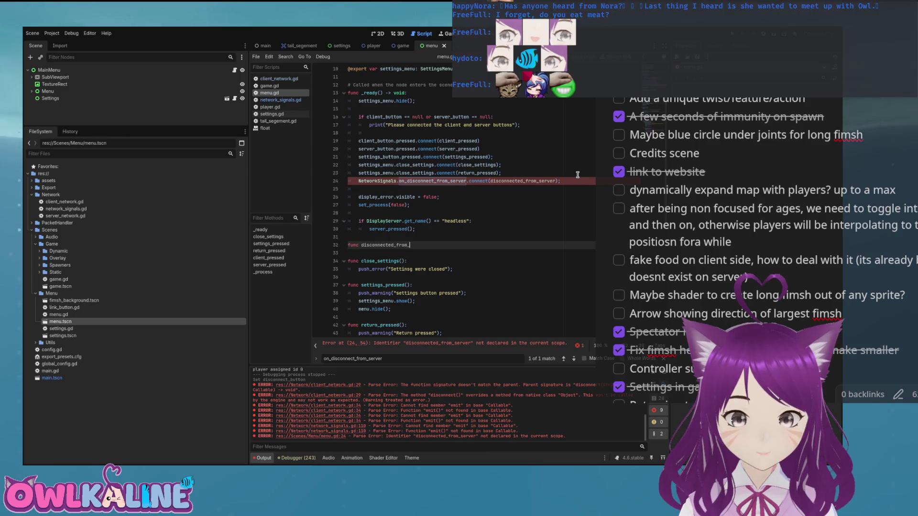
pyautogui.write('r():')
pyautogui.press('Return')
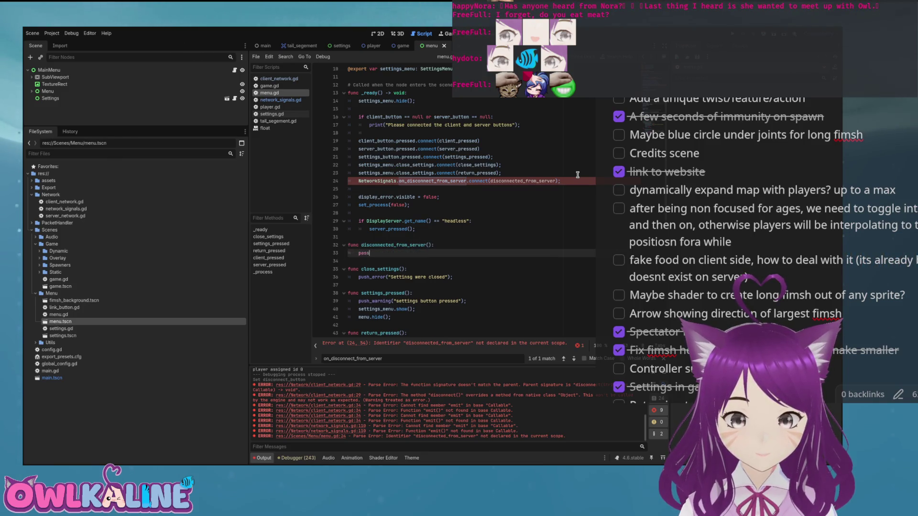
# Delete the close_settings function and its connection line
pyautogui.scroll(-3, 498, 248)
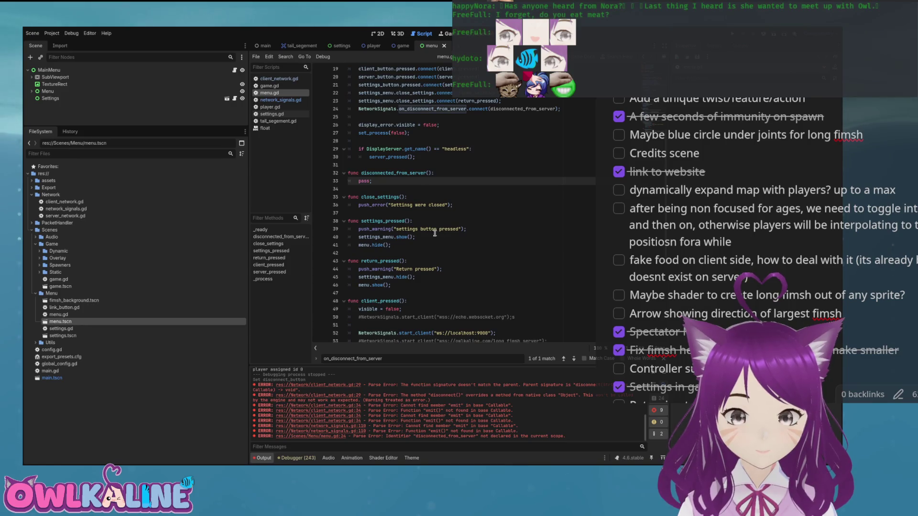
pyautogui.moveTo(466, 204); pyautogui.dragTo(329, 191)
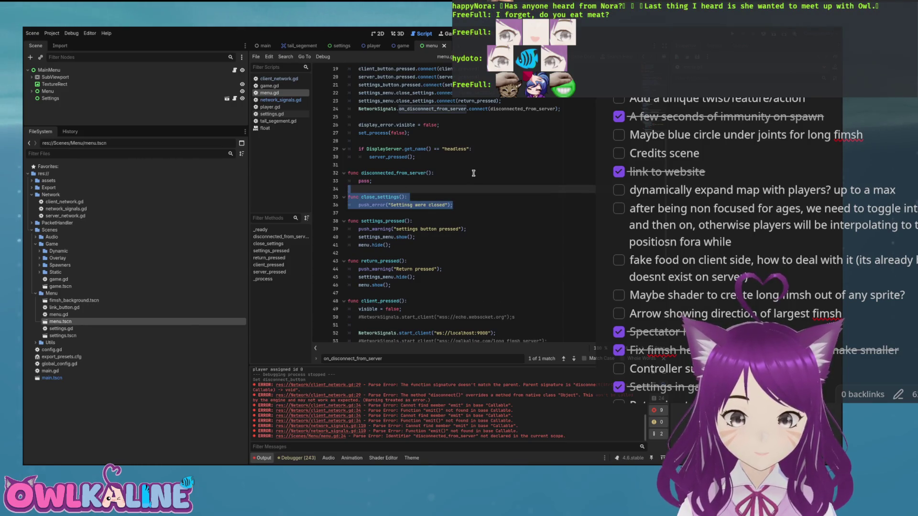
pyautogui.press('Delete')
pyautogui.press('Delete')
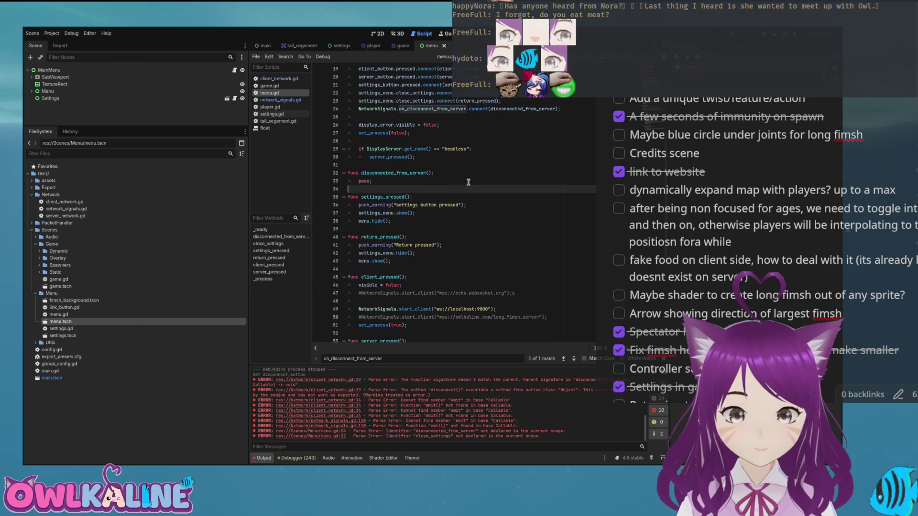
pyautogui.tripleClick(425, 92)
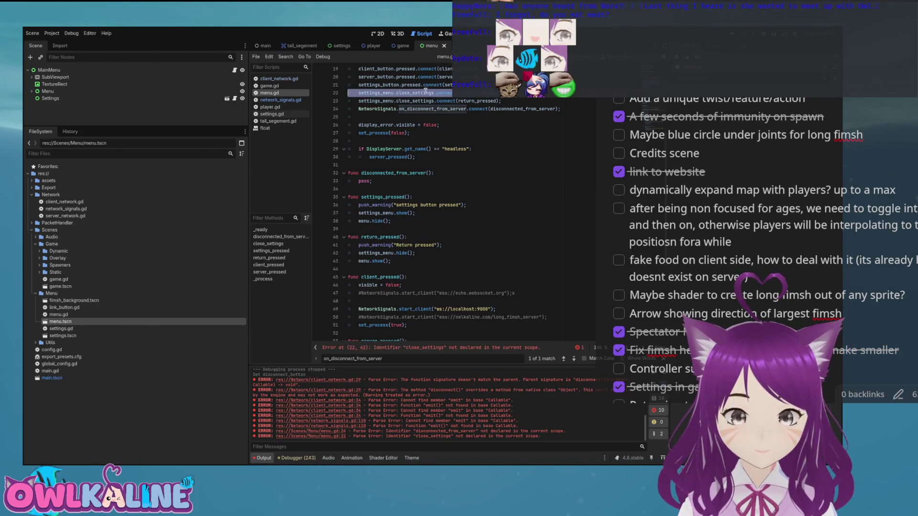
pyautogui.press('Delete')
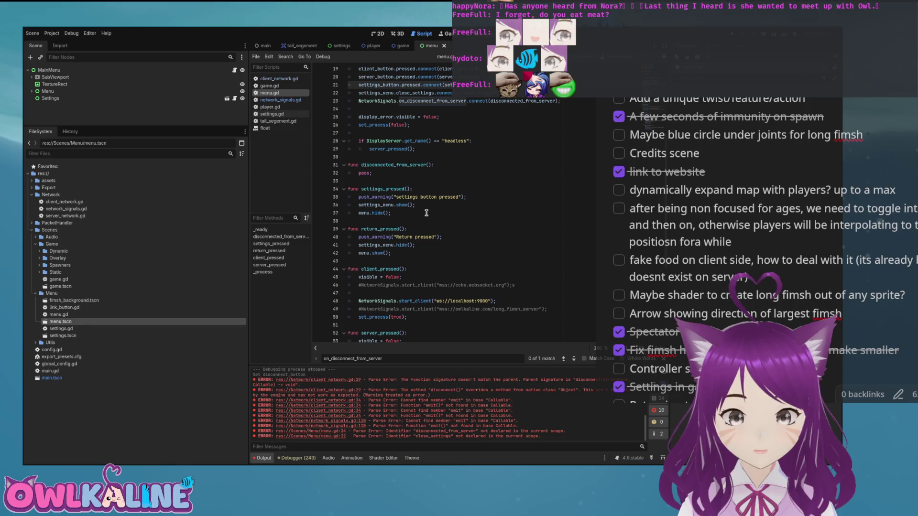
# Copy the set_process line into disconnected_from_server and change true to false
pyautogui.scroll(-1, 373, 173)
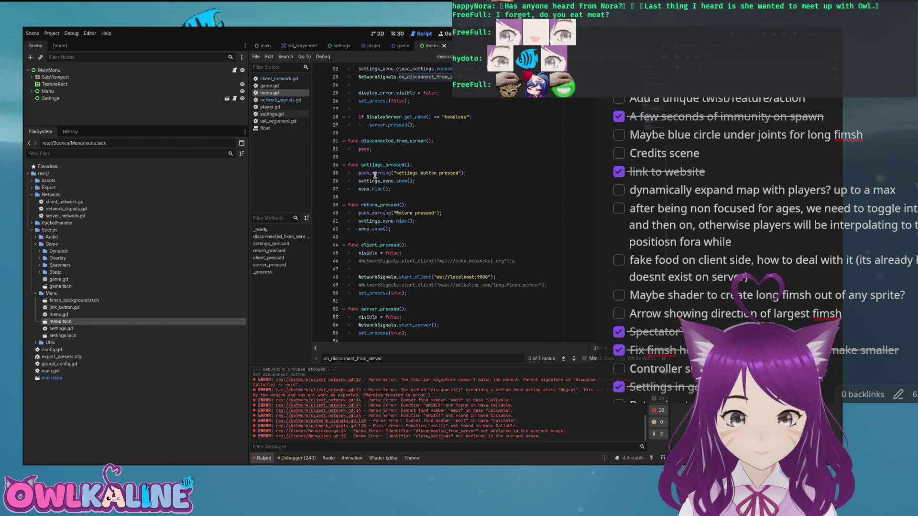
pyautogui.scroll(-1, 359, 247)
pyautogui.click(358, 229)
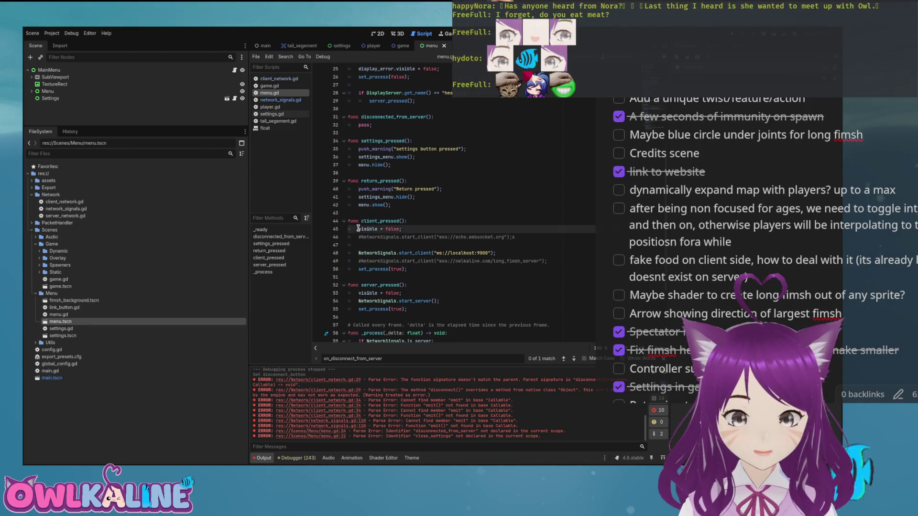
pyautogui.scroll(-2, 398, 234)
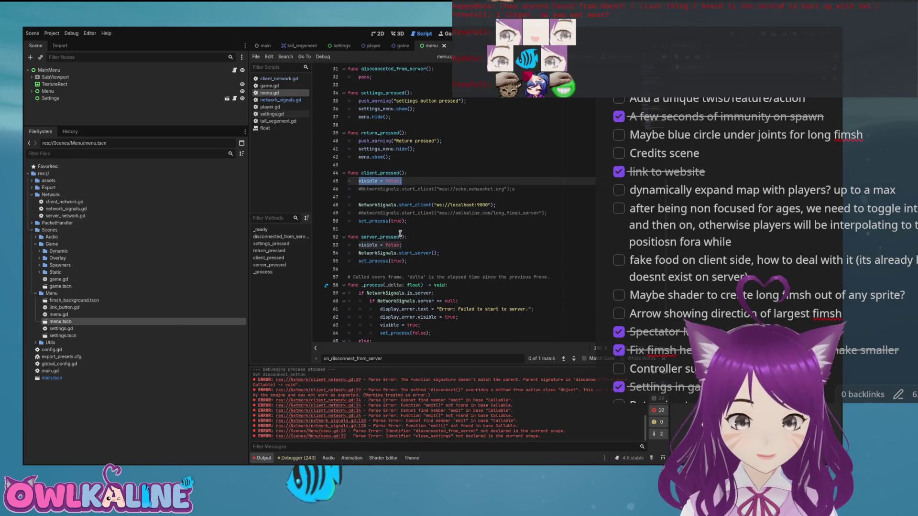
pyautogui.scroll(3, 398, 233)
pyautogui.click(371, 148)
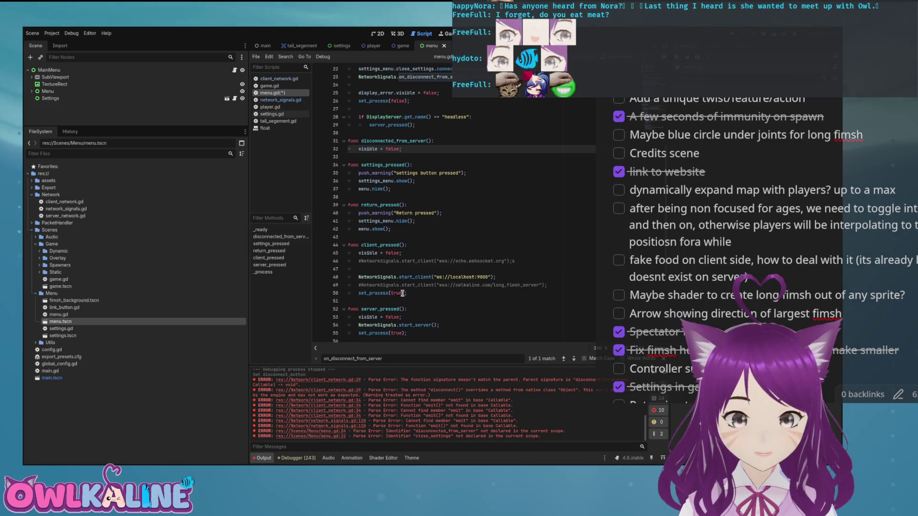
pyautogui.moveTo(403, 294); pyautogui.dragTo(361, 289)
pyautogui.hotkey('ctrl', 'c')
pyautogui.click(411, 154)
pyautogui.click(411, 148)
pyautogui.press('Return')
pyautogui.hotkey('ctrl', 'v')
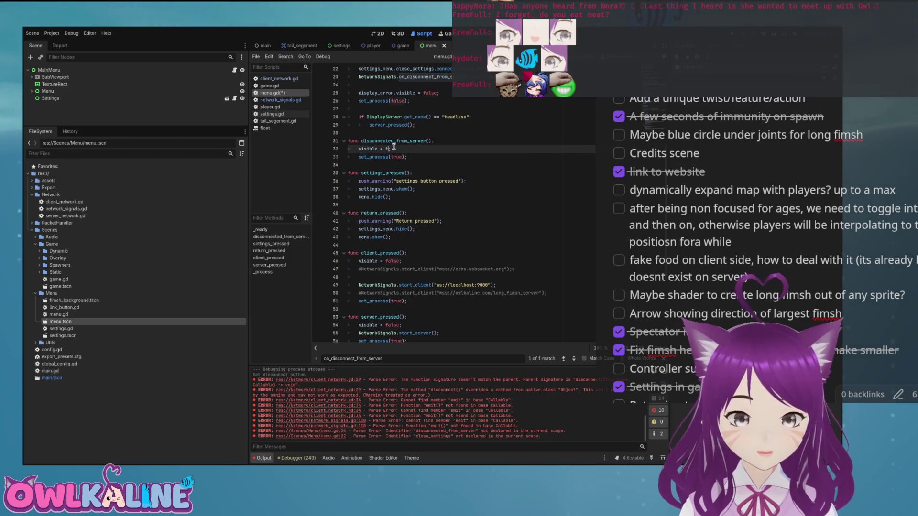
pyautogui.doubleClick(397, 157)
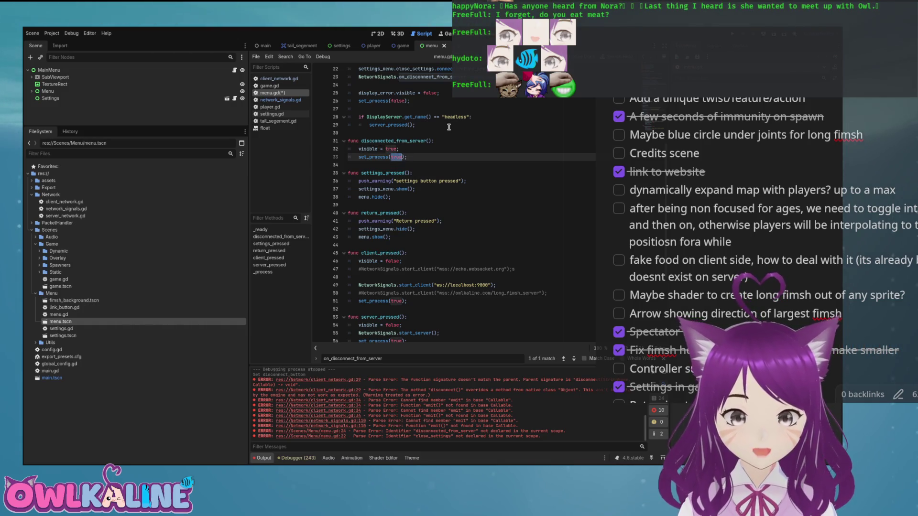
# Run the project to test the disconnect handling
pyautogui.scroll(-5, 462, 175)
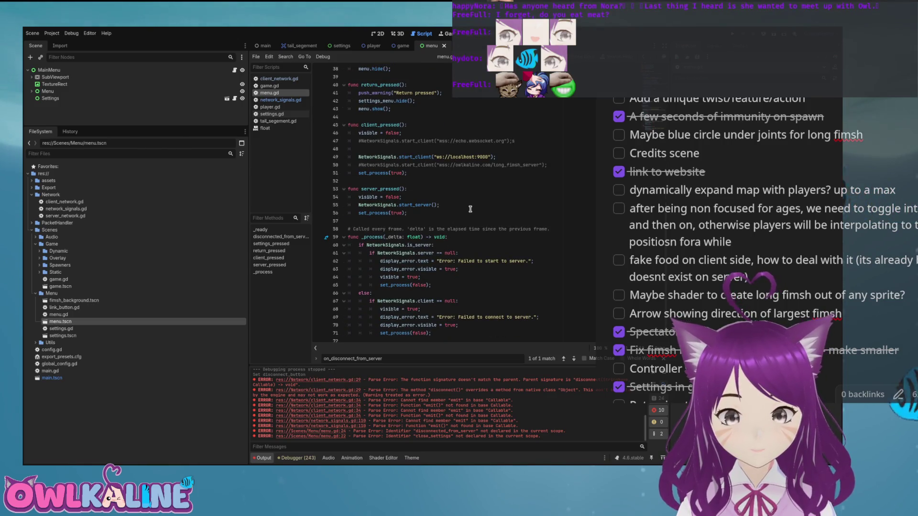
pyautogui.scroll(8, 462, 204)
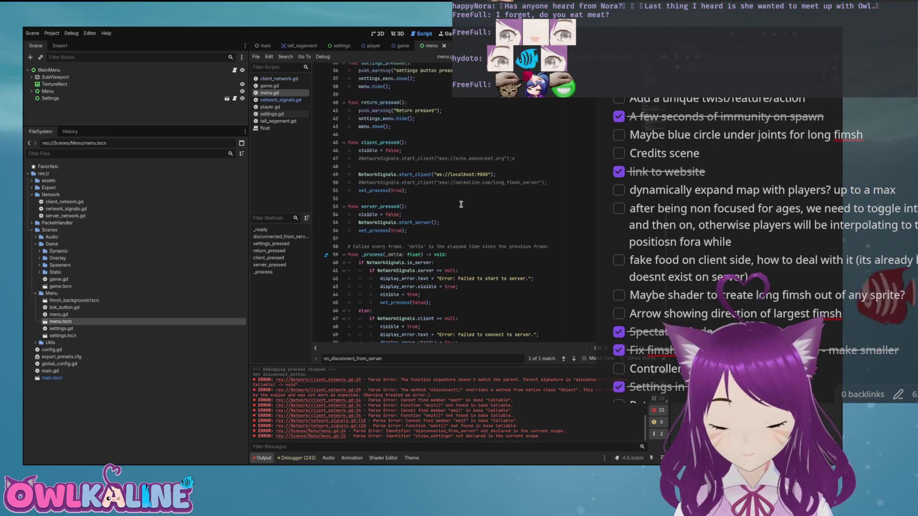
pyautogui.scroll(1, 458, 186)
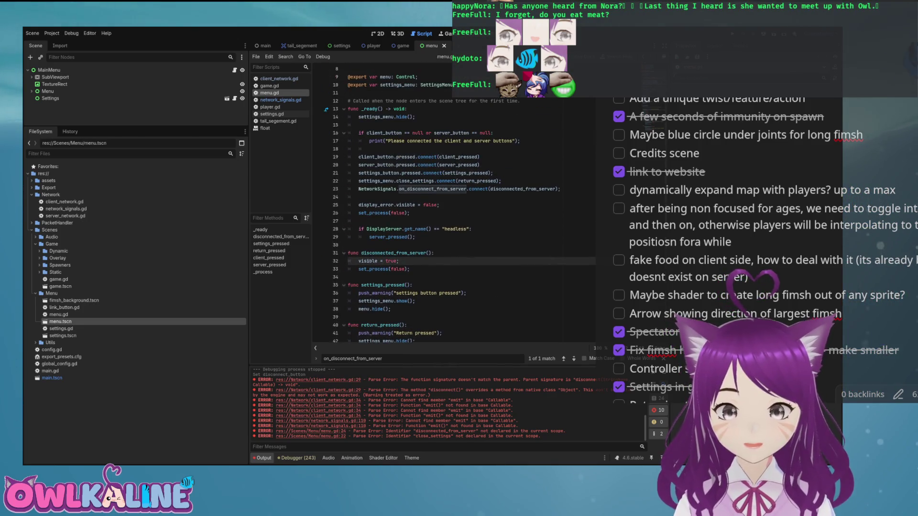
pyautogui.press('F5')
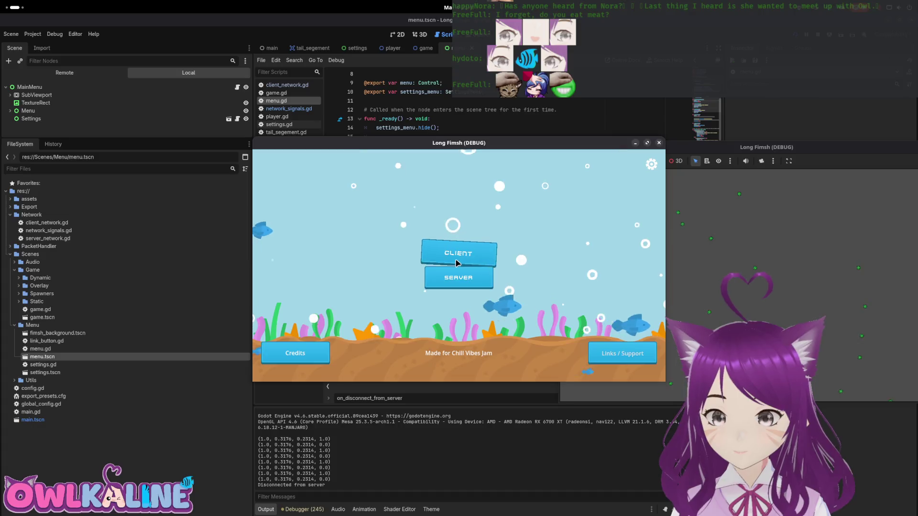
pyautogui.click(650, 165)
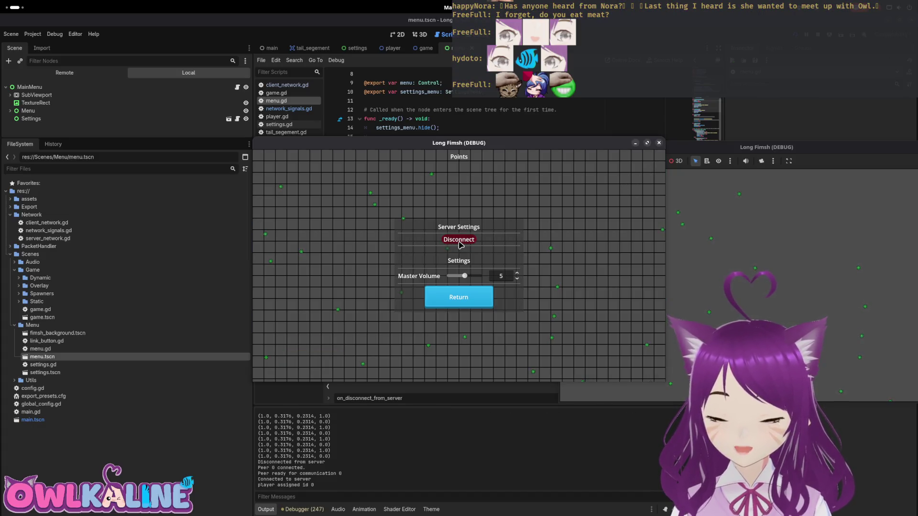
pyautogui.click(459, 297)
pyautogui.click(652, 164)
pyautogui.click(651, 164)
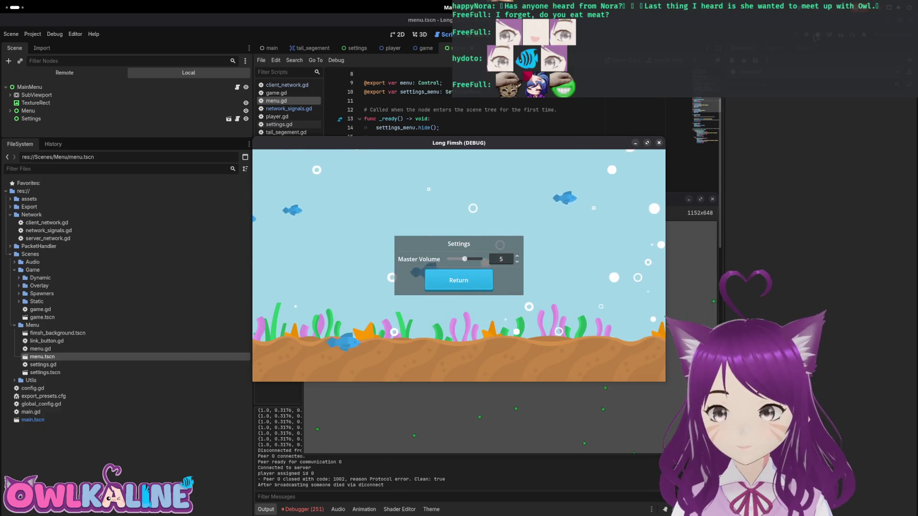
pyautogui.click(659, 143)
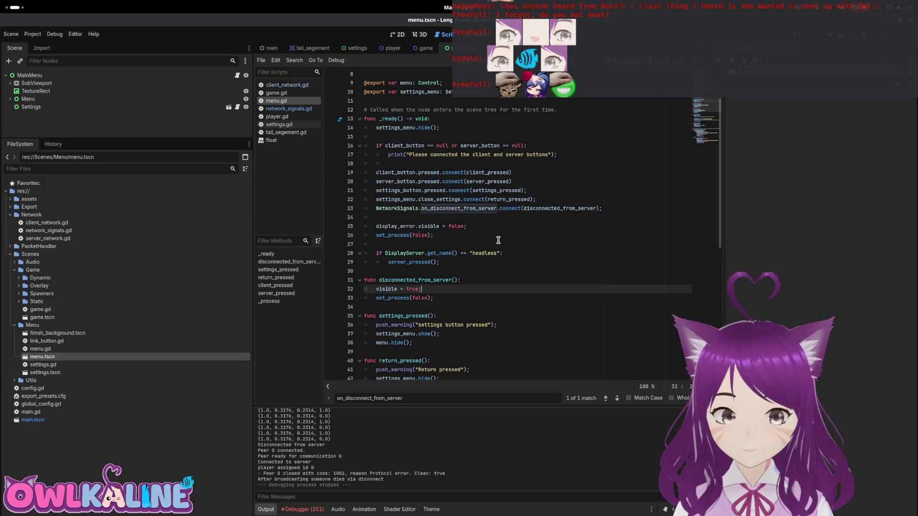
# In settings.gd's _ready, connect disconnect_button to disconnect_from_server after the return_button line
pyautogui.click(356, 48)
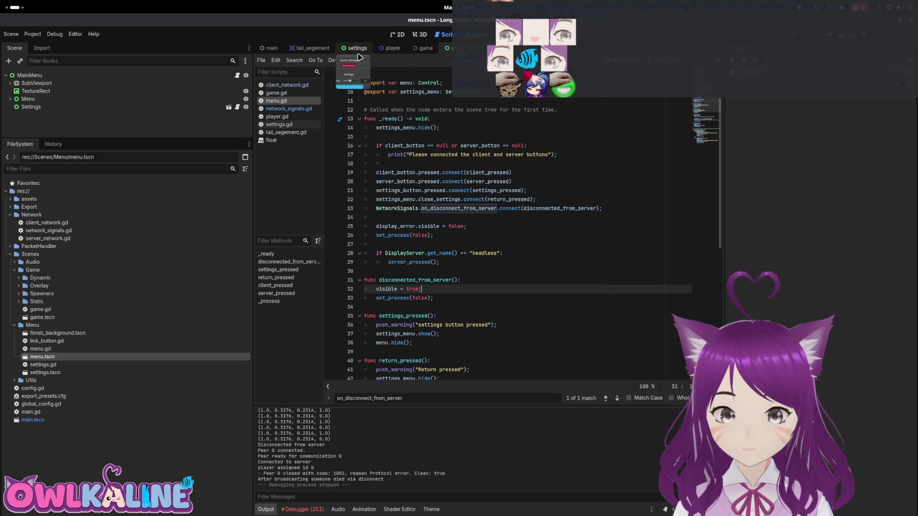
pyautogui.click(234, 75)
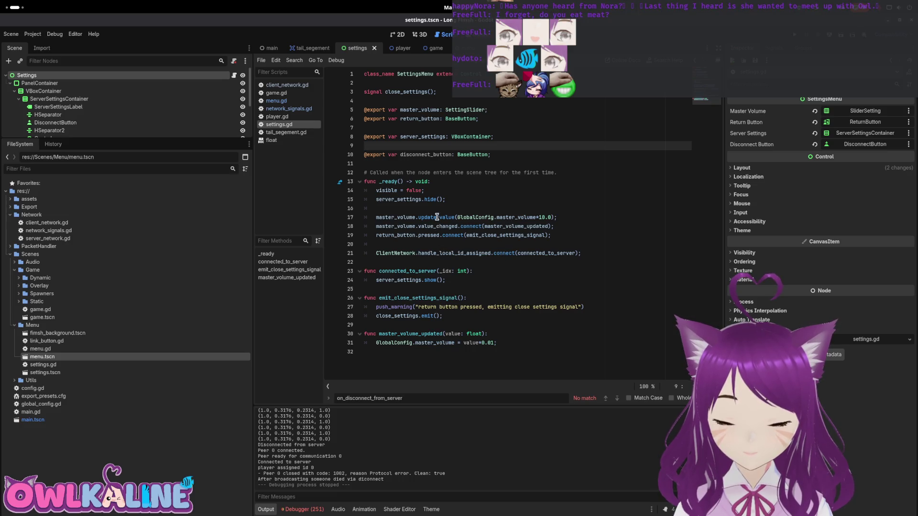
pyautogui.doubleClick(428, 155)
pyautogui.hotkey('ctrl', 'c')
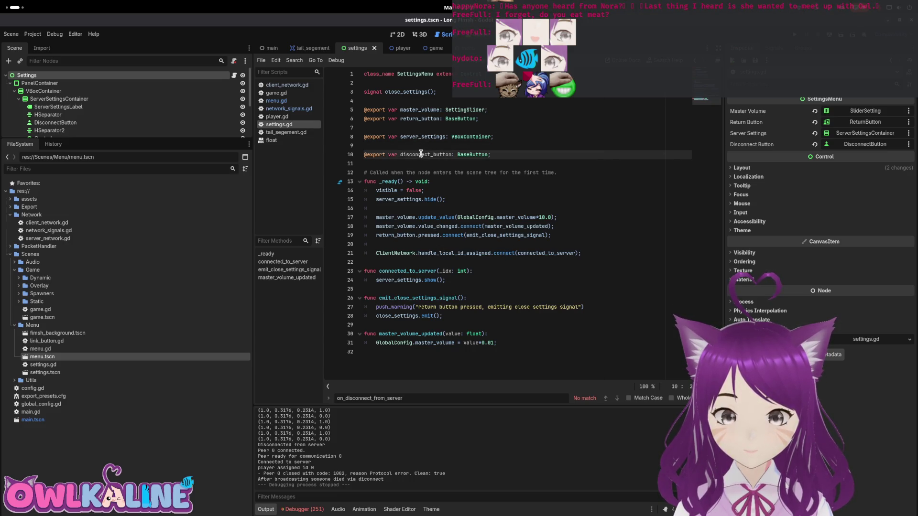
pyautogui.click(570, 236)
pyautogui.press('Return')
pyautogui.hotkey('ctrl', 'v')
pyautogui.write('n')
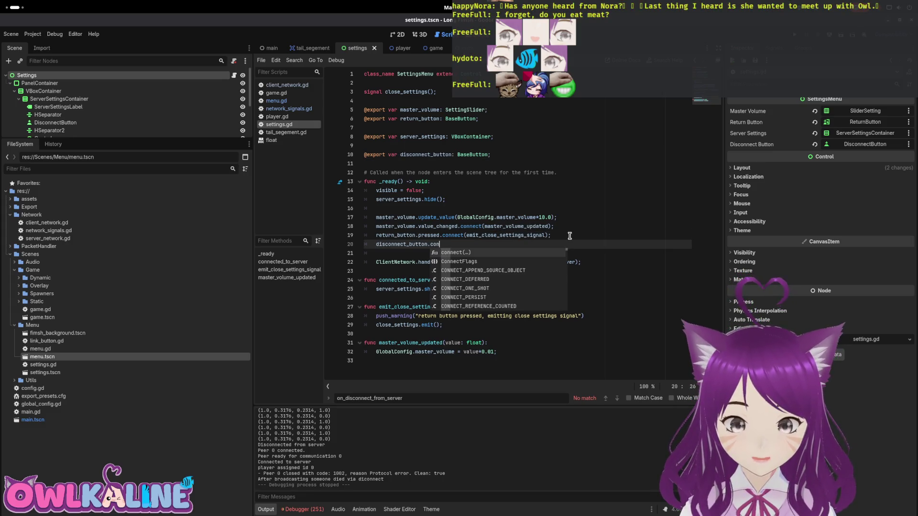
pyautogui.press('Return')
pyautogui.write('disconnect_from_server);')
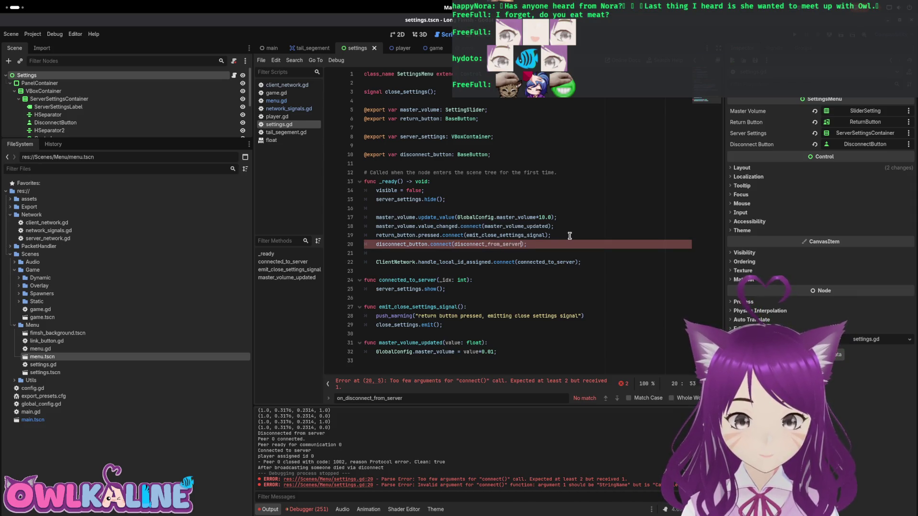
pyautogui.press('Down')
pyautogui.press('Down')
pyautogui.press('Down')
# Begin a func disconnect_from_server declaration below _ready
pyautogui.press('Return')
pyautogui.press('Return')
pyautogui.press('Up')
pyautogui.write('func disconnect_')
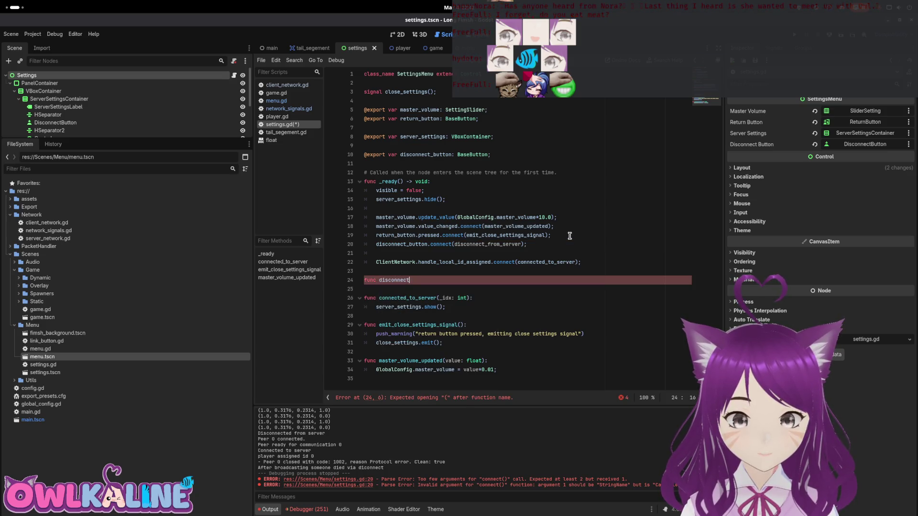
pyautogui.write('from_server():')
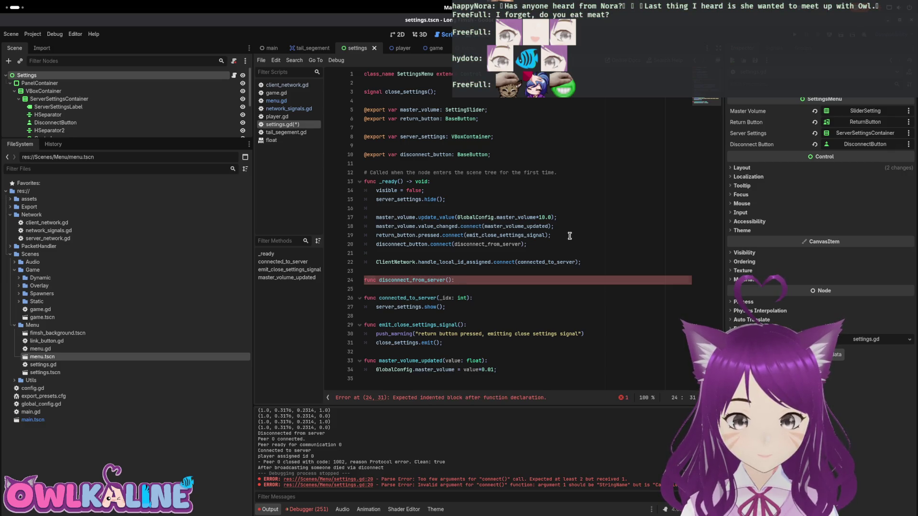
# Make disconnect_from_server call NetworkSignals.disconnect_client() and save settings.gd
pyautogui.press('Return')
pyautogui.write('etworkSignals.')
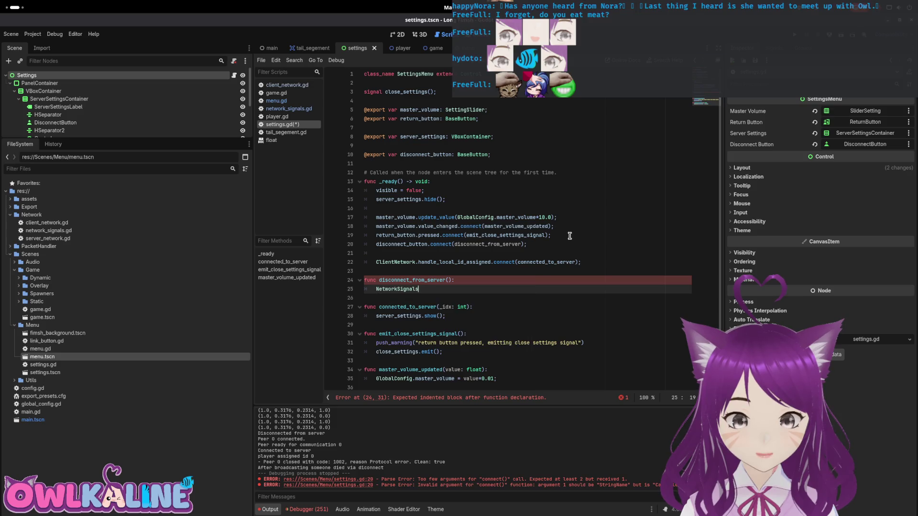
pyautogui.write('clo')
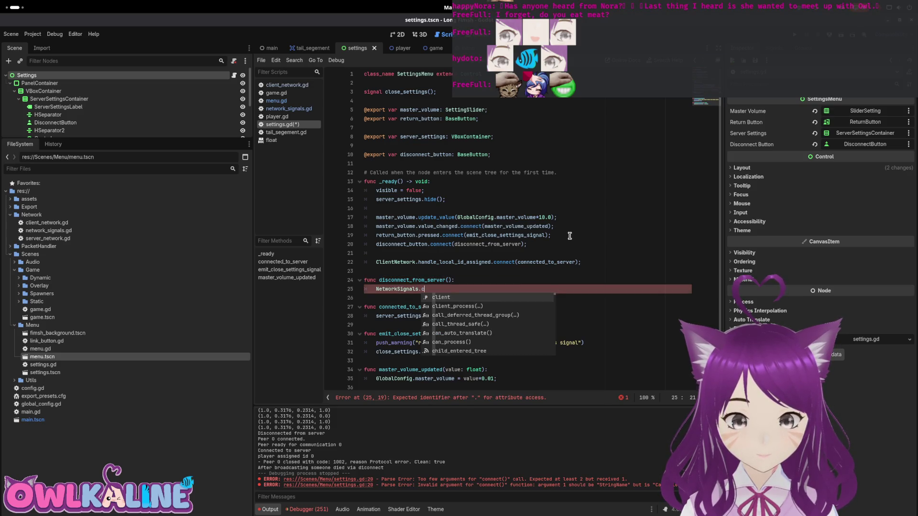
pyautogui.press('BackSpace')
pyautogui.press('BackSpace')
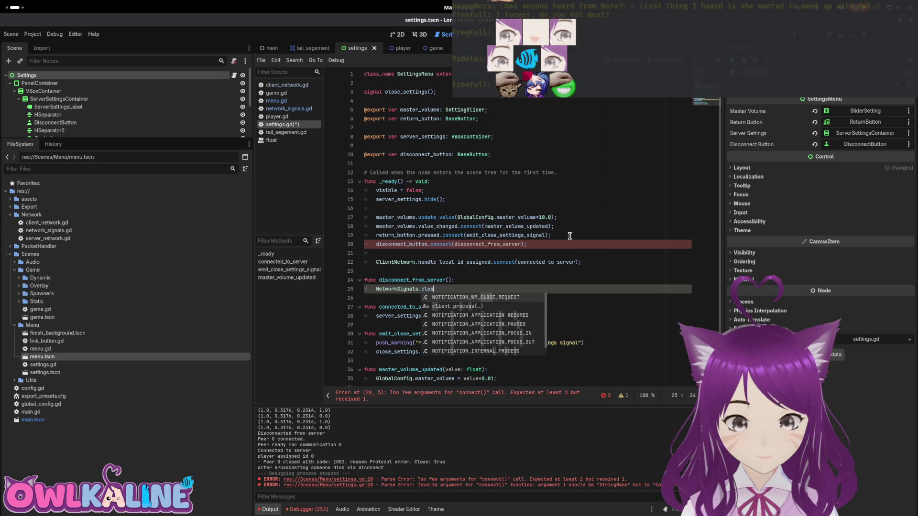
pyautogui.write('dis')
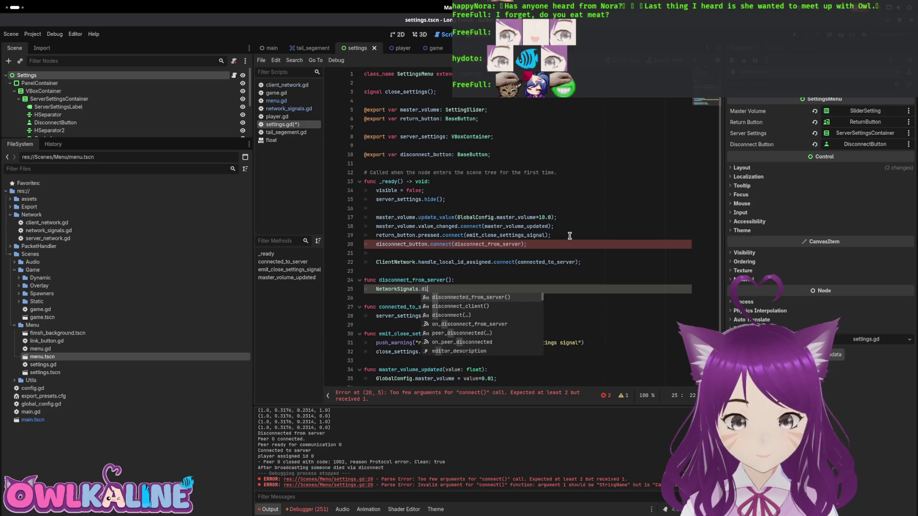
pyautogui.press('Down')
pyautogui.press('Return')
pyautogui.write(';')
pyautogui.hotkey('ctrl', 's')
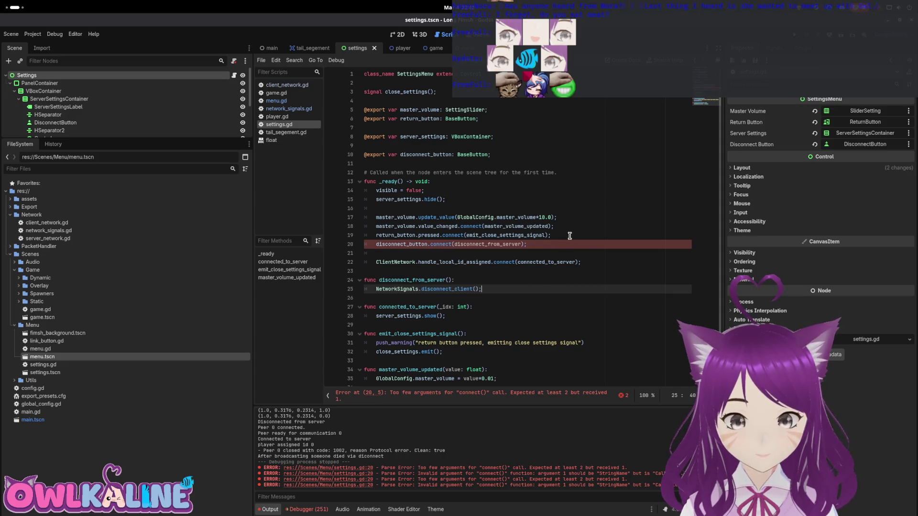
# Change line 20 to connect disconnect_button.pressed instead of disconnect_button
pyautogui.doubleClick(423, 282)
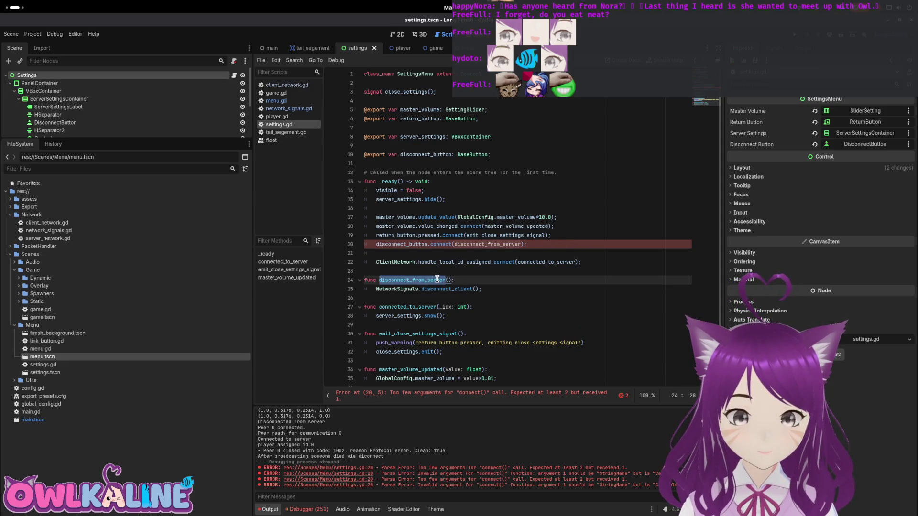
pyautogui.doubleClick(413, 245)
pyautogui.click(427, 244)
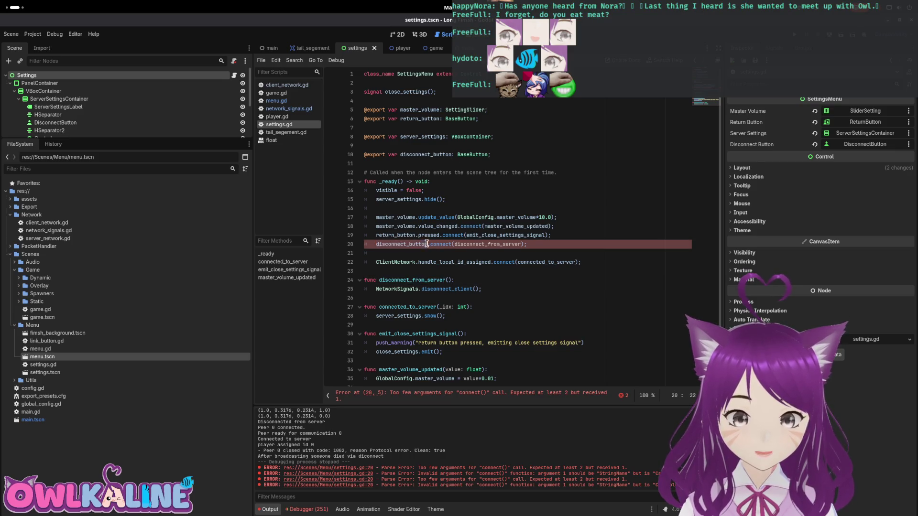
pyautogui.write('.pressed')
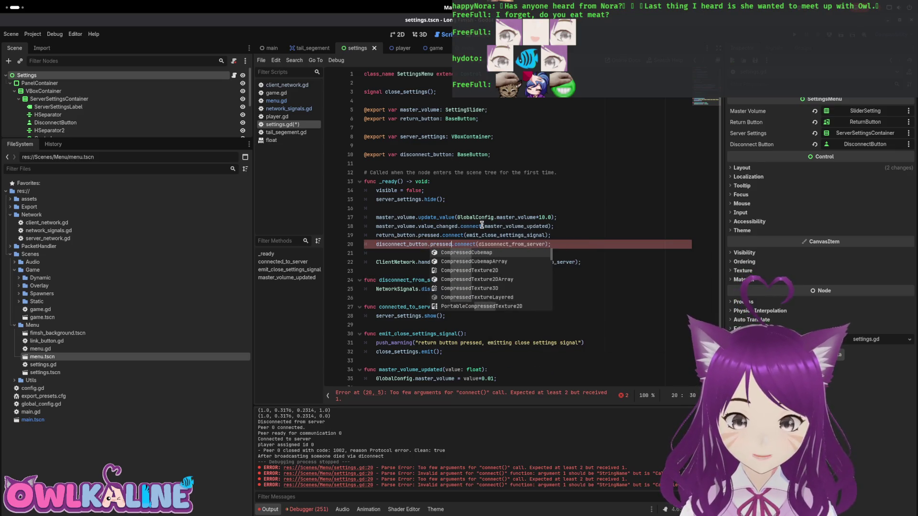
pyautogui.click(526, 243)
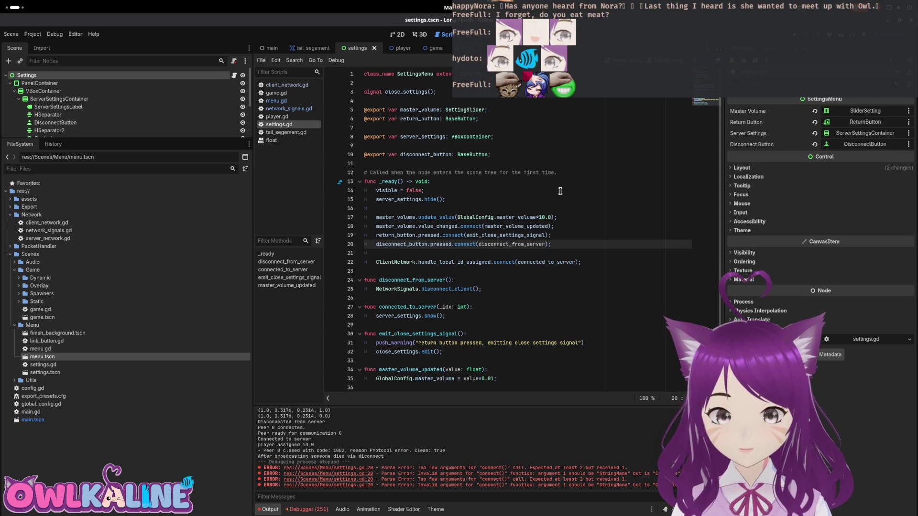
pyautogui.click(486, 289)
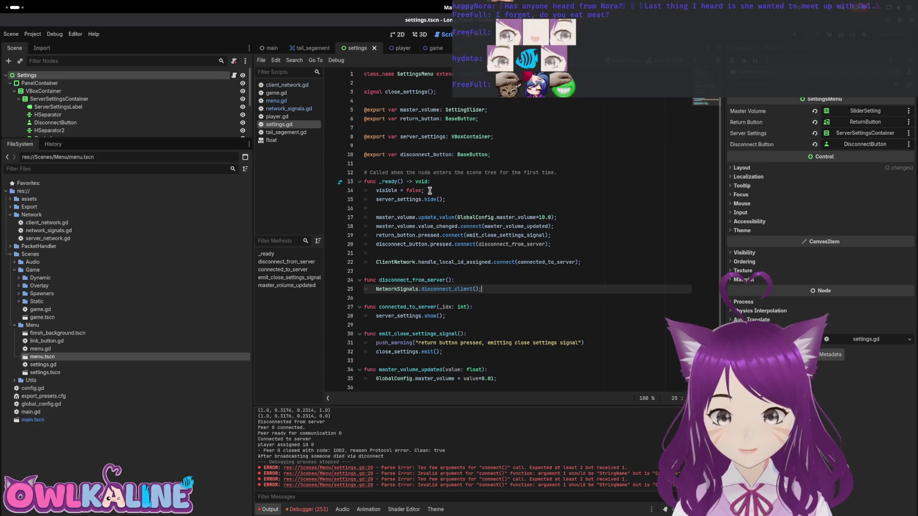
pyautogui.click(591, 260)
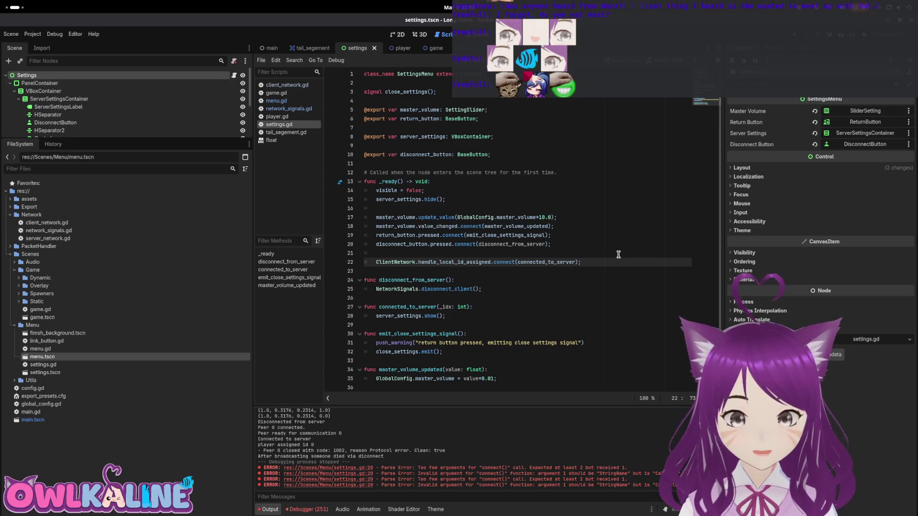
# In _ready, connect NetworkSignals.on_disconnect_from_server to hide_server_settings
pyautogui.press('Return')
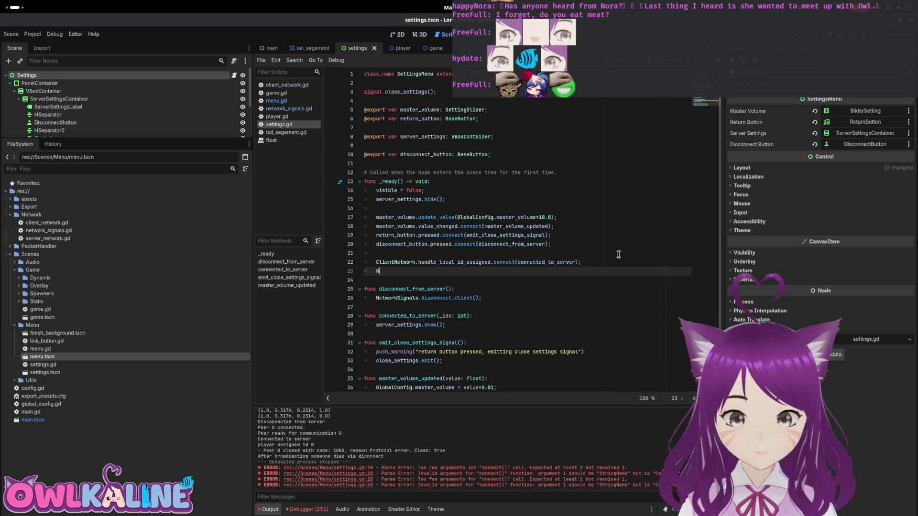
pyautogui.press('Return')
pyautogui.write('.')
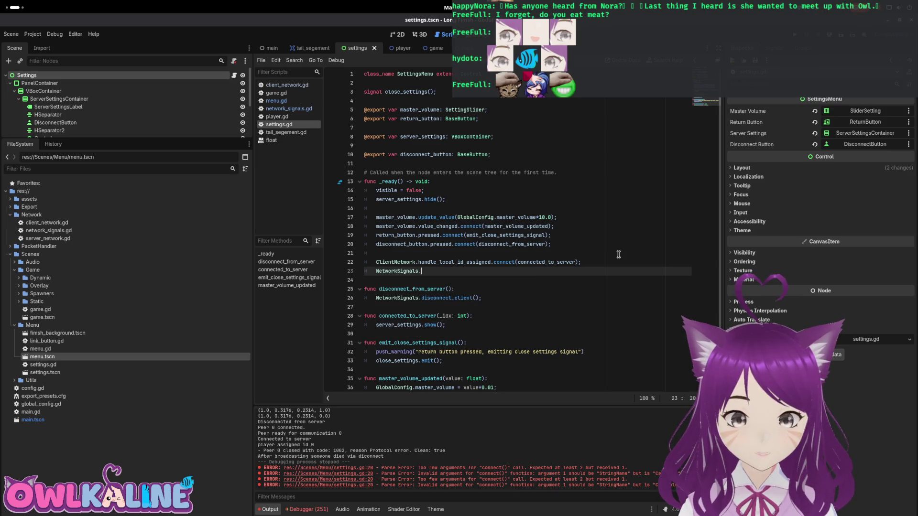
pyautogui.press('Down')
pyautogui.press('Down')
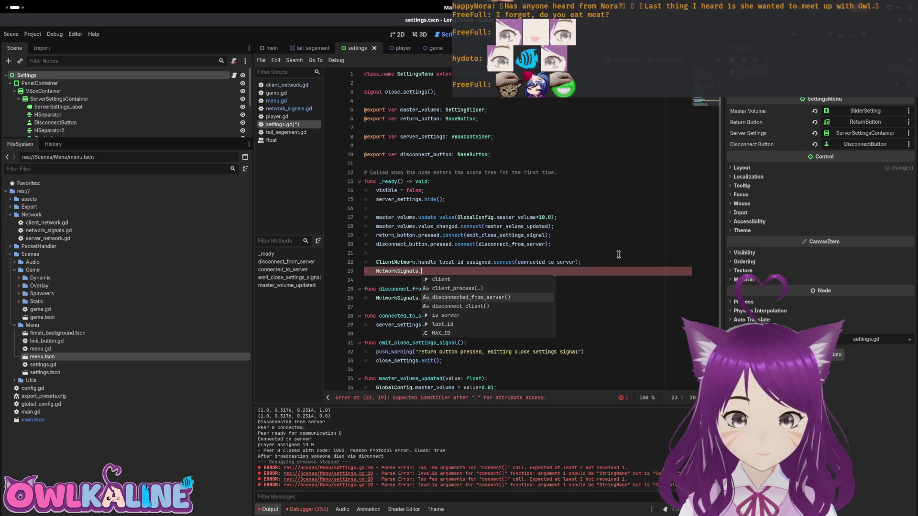
pyautogui.press('Down')
pyautogui.press('Down')
pyautogui.press('Down')
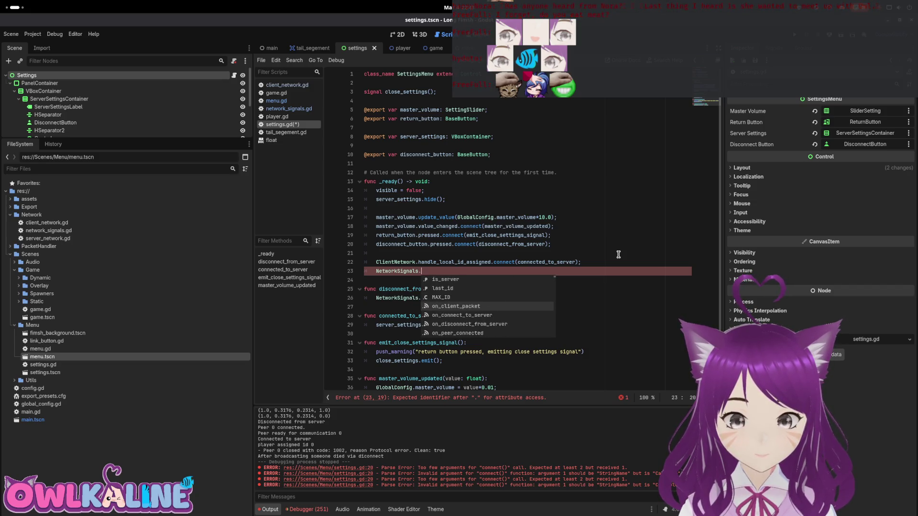
pyautogui.press('Return')
pyautogui.write('.con')
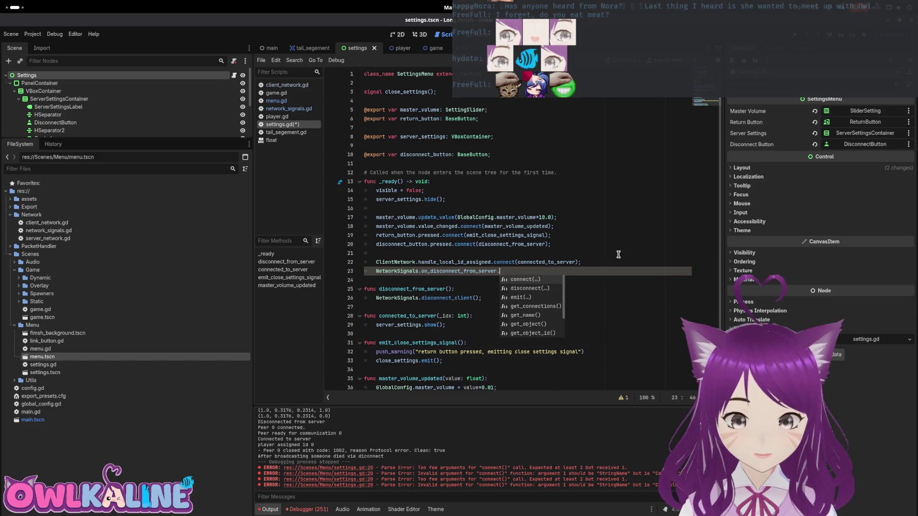
pyautogui.press('Return')
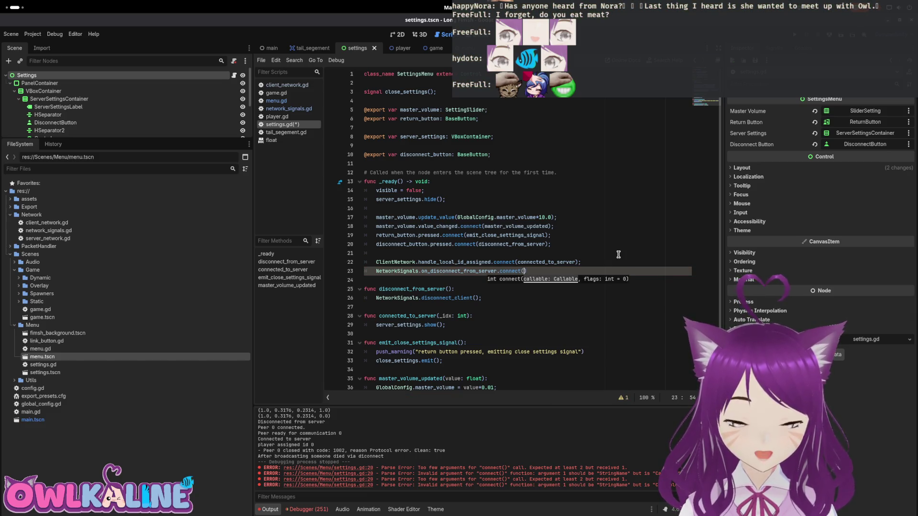
pyautogui.write('h')
pyautogui.write('e_server_settin')
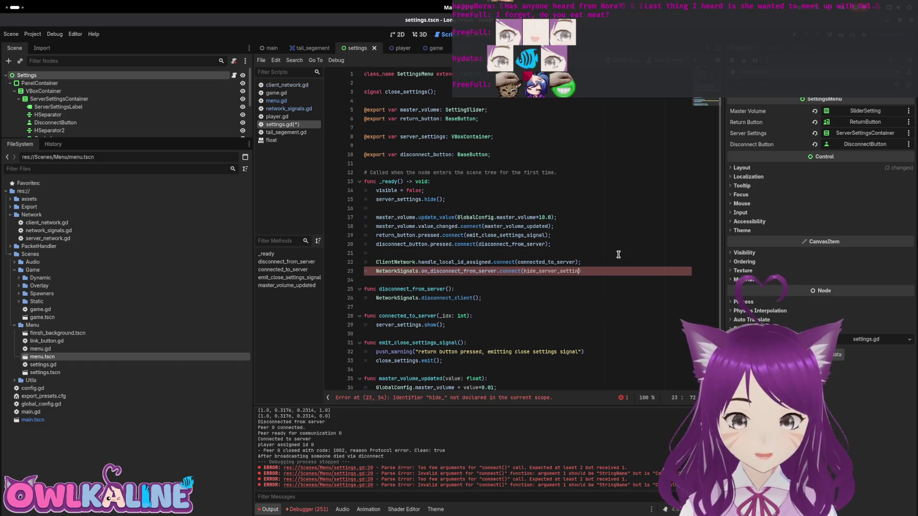
pyautogui.write(';')
pyautogui.press('Down')
pyautogui.press('Down')
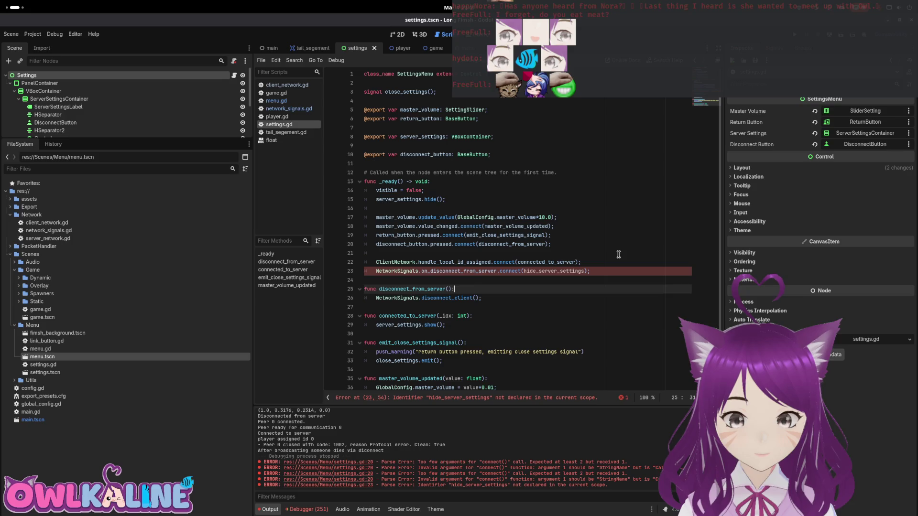
# Write func hide_server_settings() that calls server_settings.hide()
pyautogui.press('Up')
pyautogui.press('Return')
pyautogui.press('Return')
pyautogui.press('Up')
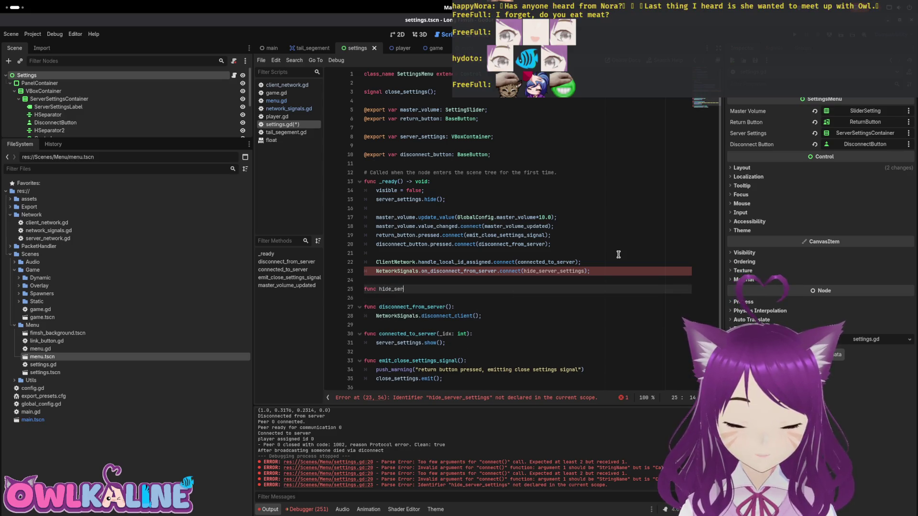
pyautogui.write('settings():')
pyautogui.press('Return')
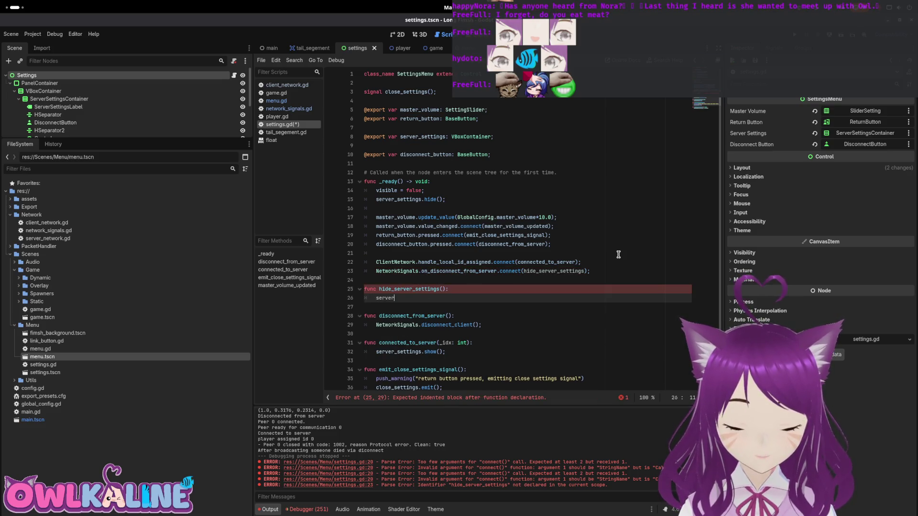
pyautogui.write('_settings.sho')
pyautogui.press('BackSpace')
pyautogui.press('BackSpace')
pyautogui.press('BackSpace')
pyautogui.write('hide')
pyautogui.press('Return')
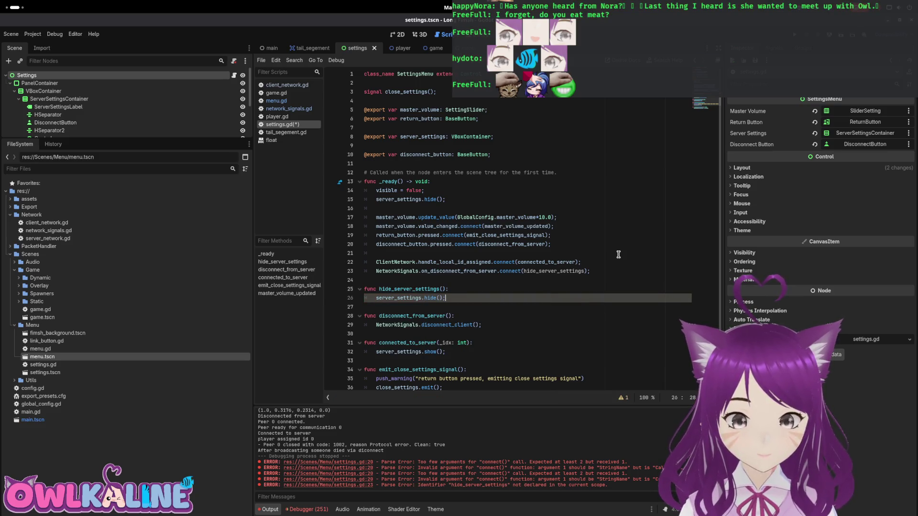
pyautogui.press('Up')
pyautogui.scroll(-2, 574, 259)
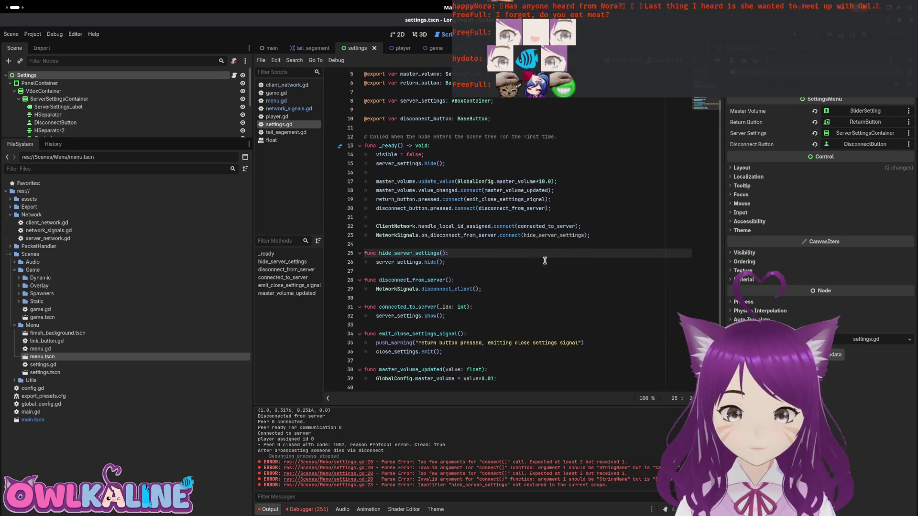
pyautogui.press('F5')
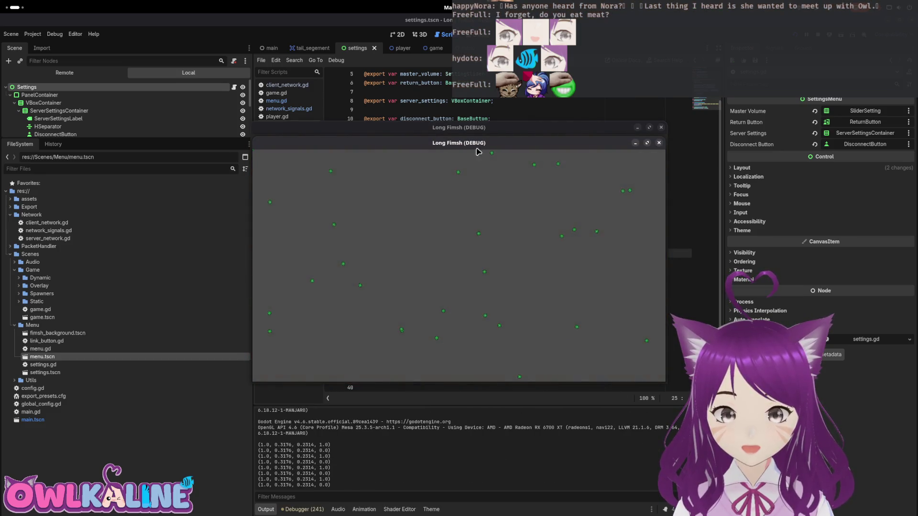
pyautogui.click(652, 164)
pyautogui.click(459, 278)
pyautogui.click(458, 253)
pyautogui.moveTo(510, 155); pyautogui.dragTo(421, 191)
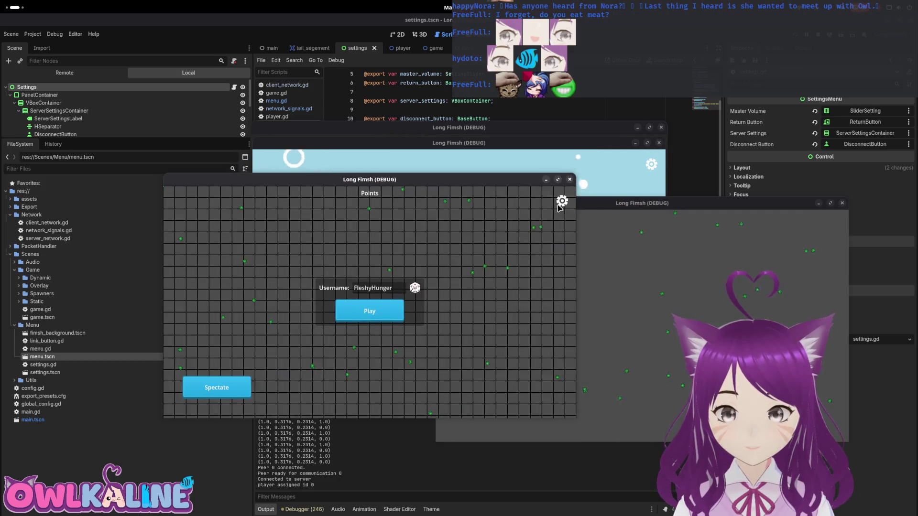
pyautogui.click(561, 201)
pyautogui.click(376, 277)
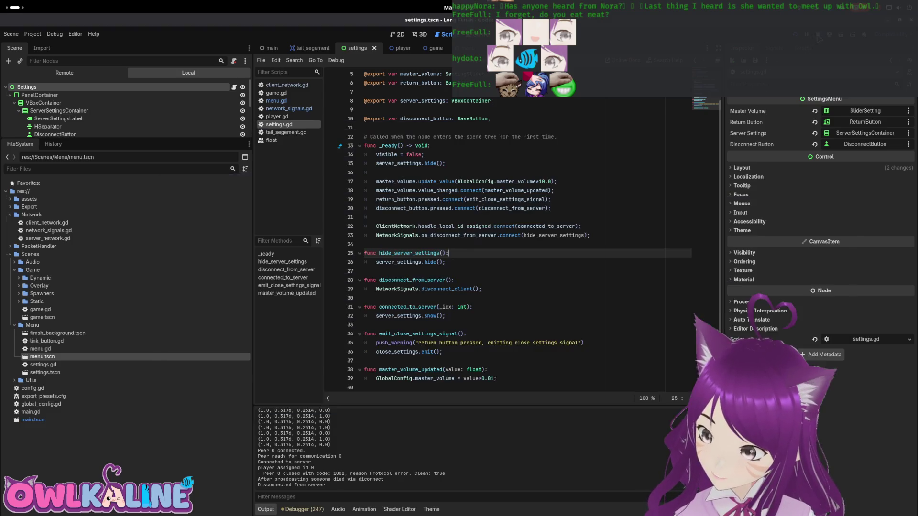
pyautogui.press('F8')
pyautogui.click(459, 283)
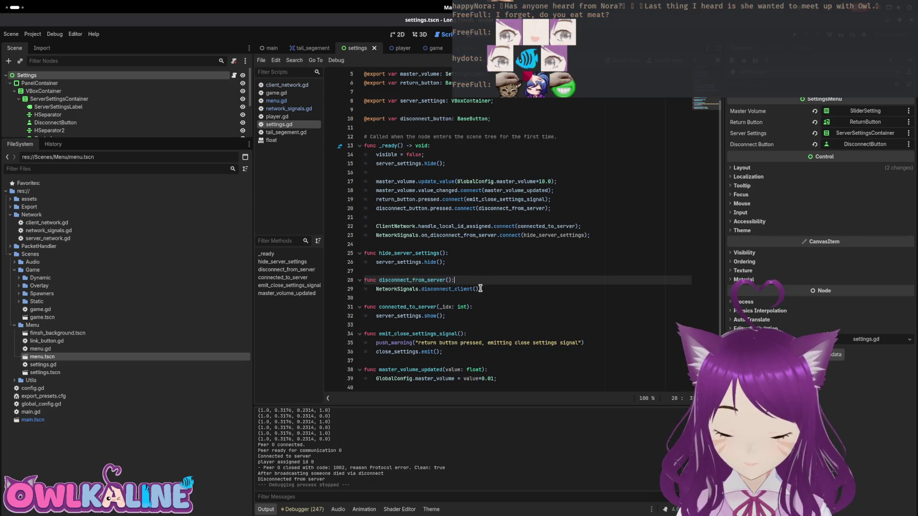
pyautogui.click(474, 315)
pyautogui.click(464, 289)
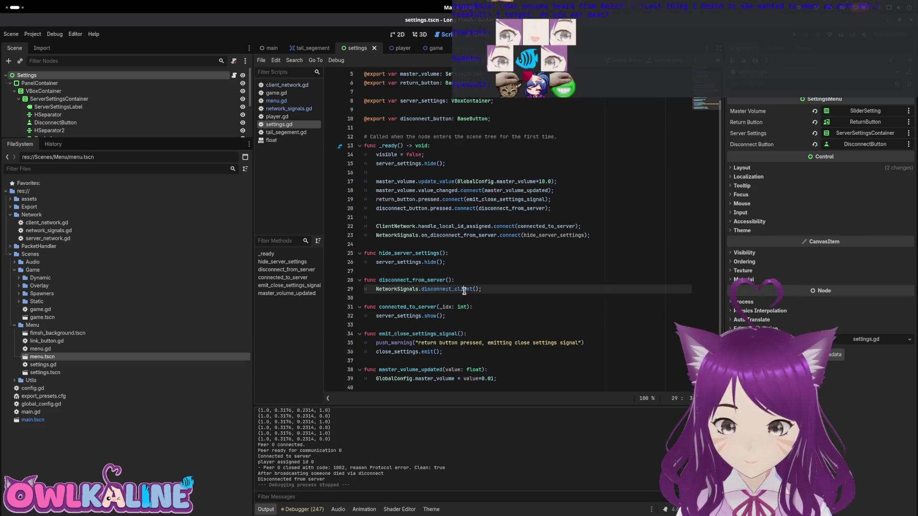
pyautogui.click(445, 270)
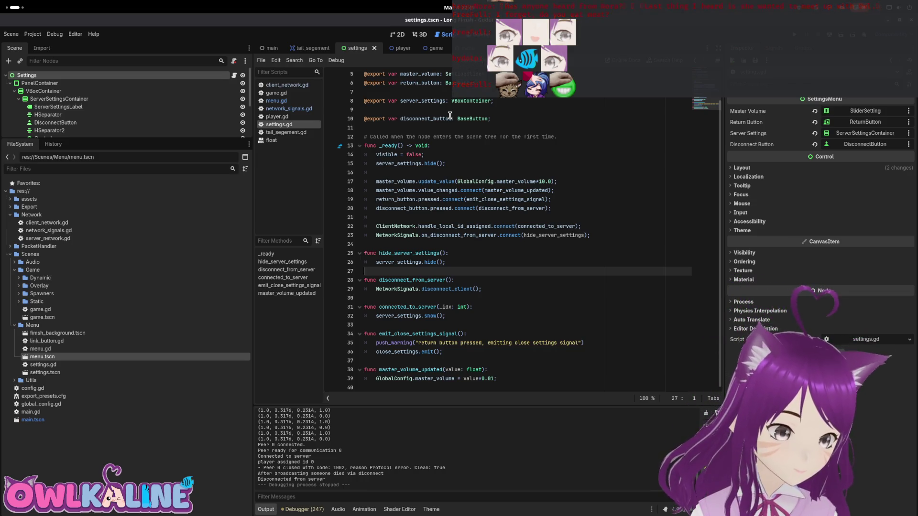
pyautogui.click(485, 290)
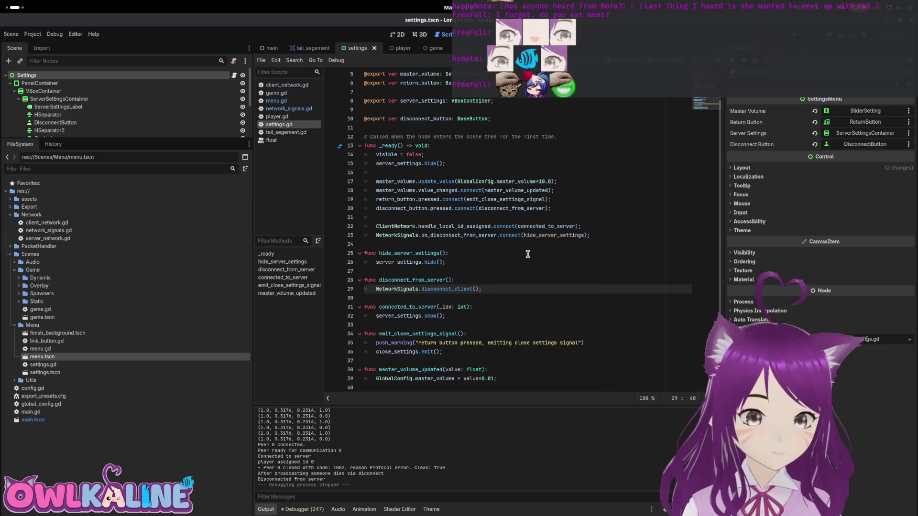
# Add visible = false; to disconnect_from_server and launch the game
pyautogui.press('Return')
pyautogui.write('isible = fa')
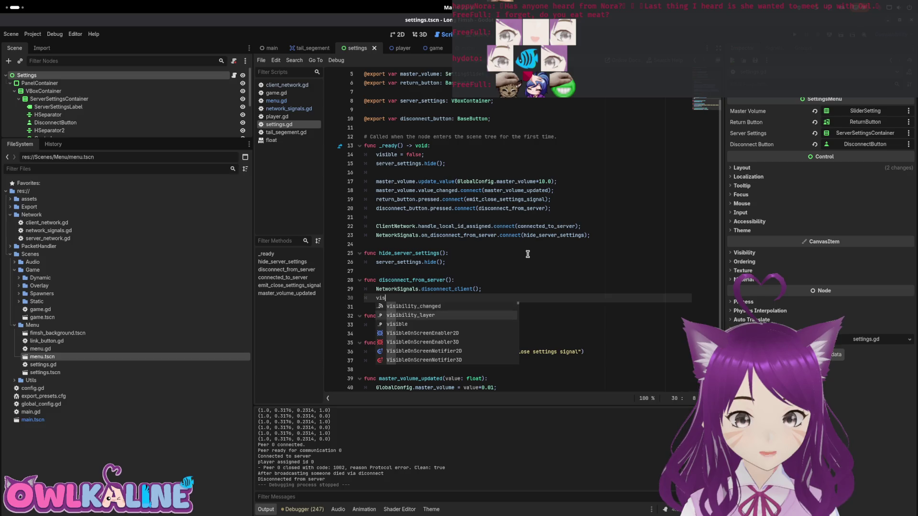
pyautogui.write('lse;')
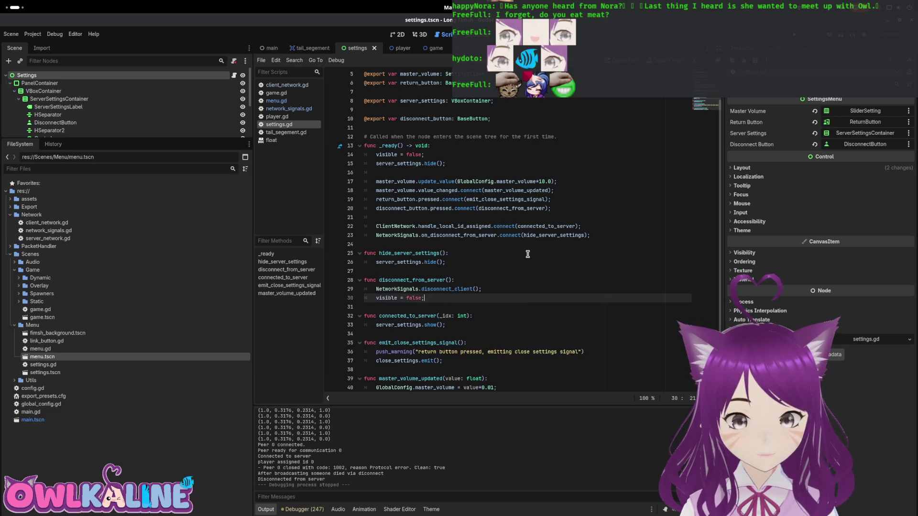
pyautogui.press('F5')
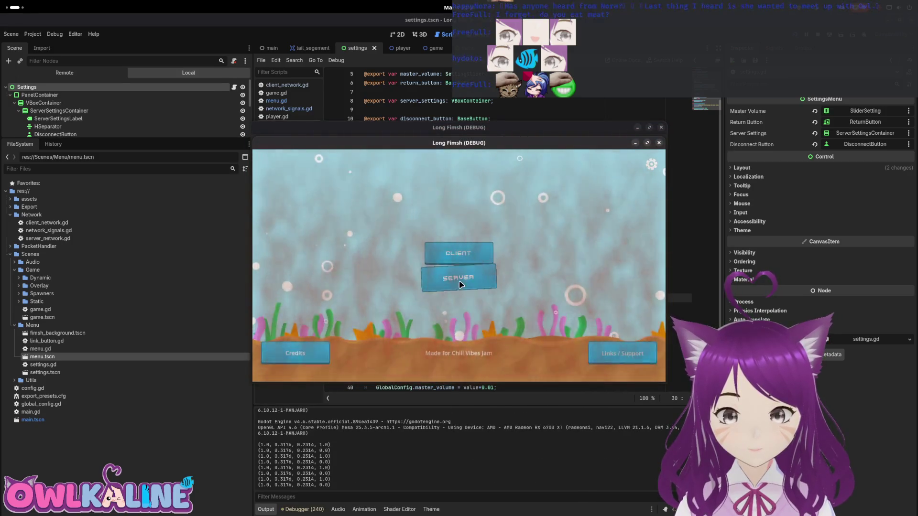
# In the running game, connect as a client, then disconnect from the settings menu
pyautogui.click(649, 163)
pyautogui.click(454, 275)
pyautogui.click(468, 259)
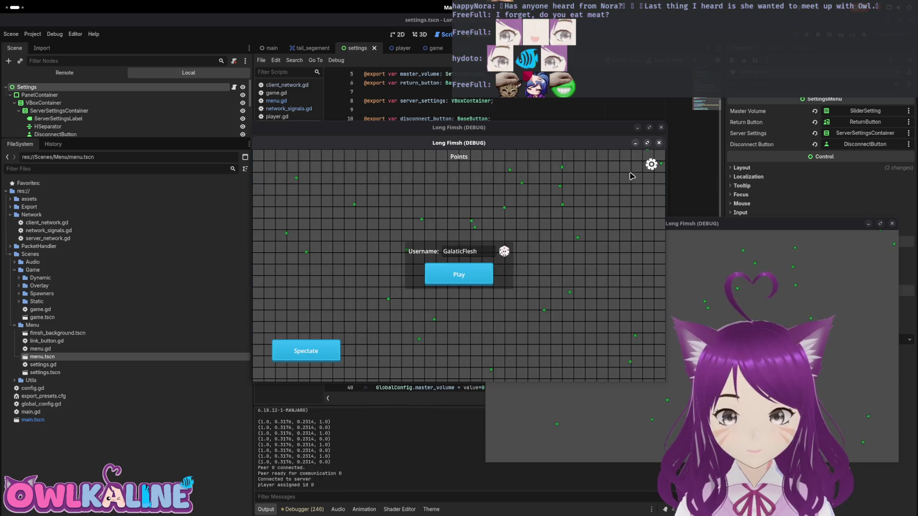
pyautogui.click(647, 166)
pyautogui.click(473, 241)
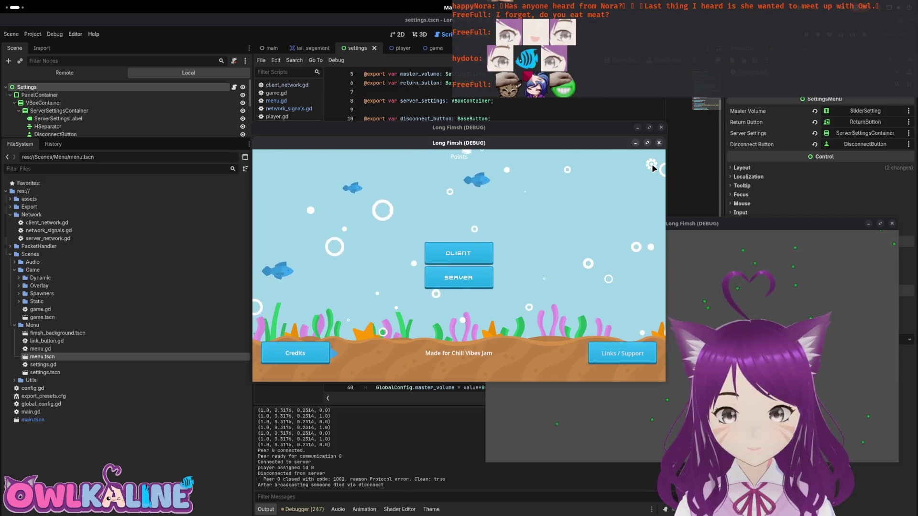
# Rejoin as a client, rearrange the game windows, stop the game and cancel the folder move
pyautogui.moveTo(568, 143); pyautogui.dragTo(488, 210)
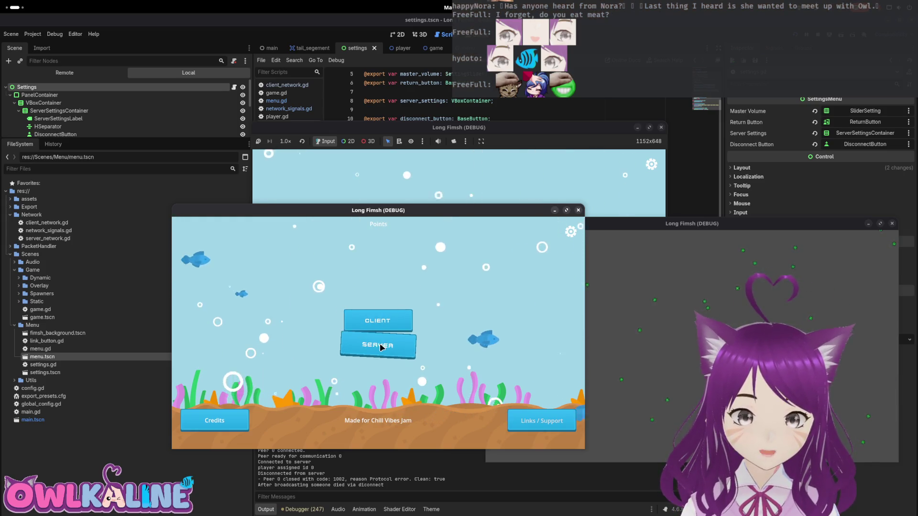
pyautogui.click(384, 321)
pyautogui.moveTo(548, 254)
pyautogui.mouseDown()
pyautogui.moveTo(553, 321)
pyautogui.moveTo(566, 286)
pyautogui.mouseUp()
pyautogui.moveTo(440, 241)
pyautogui.mouseDown()
pyautogui.moveTo(529, 304)
pyautogui.moveTo(579, 193)
pyautogui.moveTo(570, 197)
pyautogui.mouseUp()
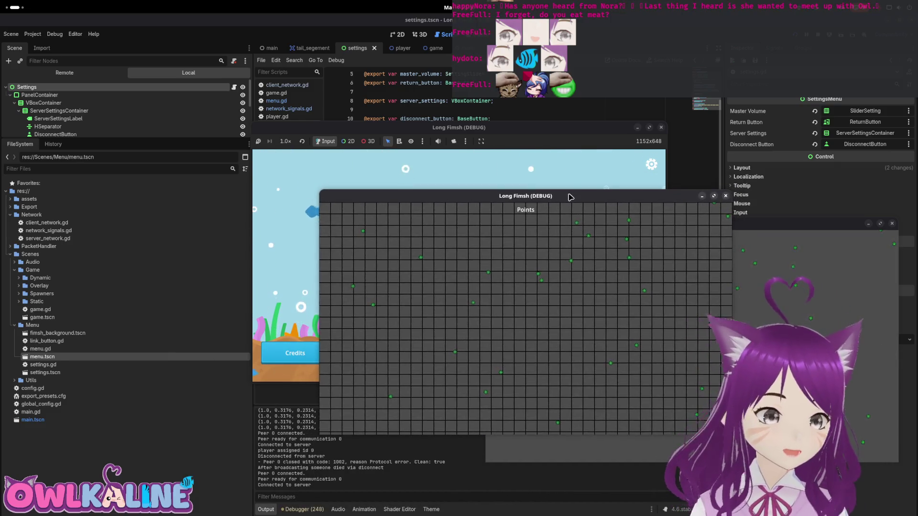
pyautogui.press('F8')
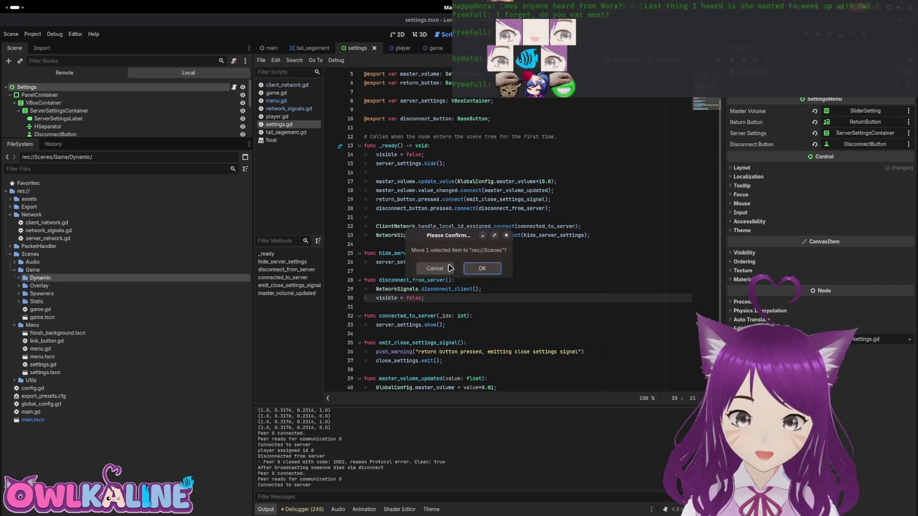
pyautogui.click(475, 266)
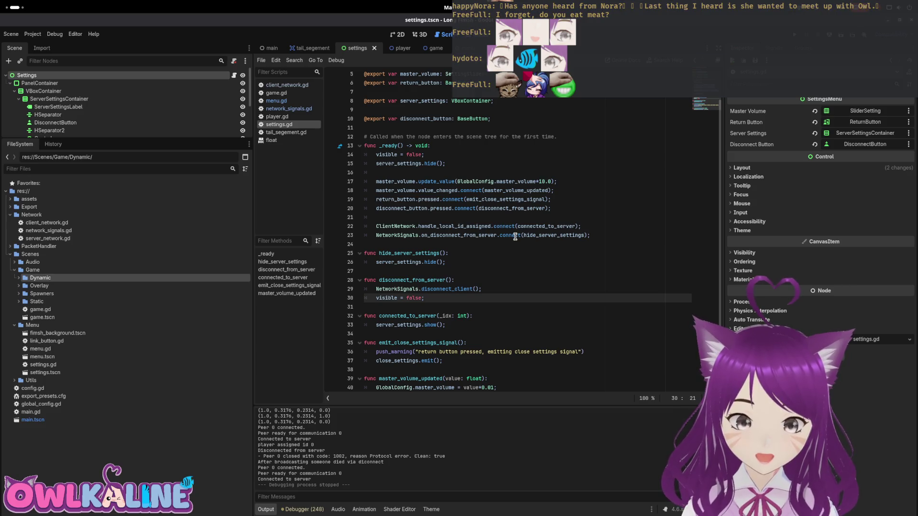
pyautogui.click(500, 246)
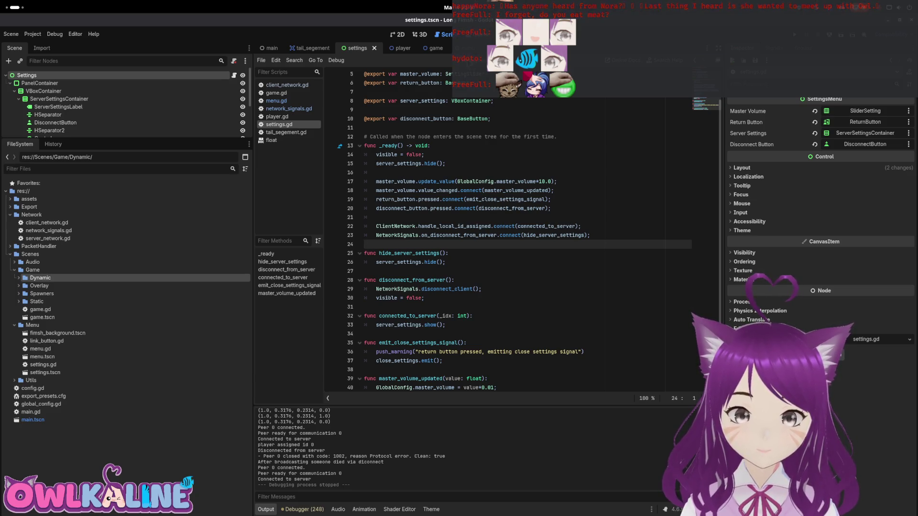
# Switch to the 2D view, expand Overlay in FileSystem and open game.tscn
pyautogui.click(401, 34)
pyautogui.scroll(-5, 461, 207)
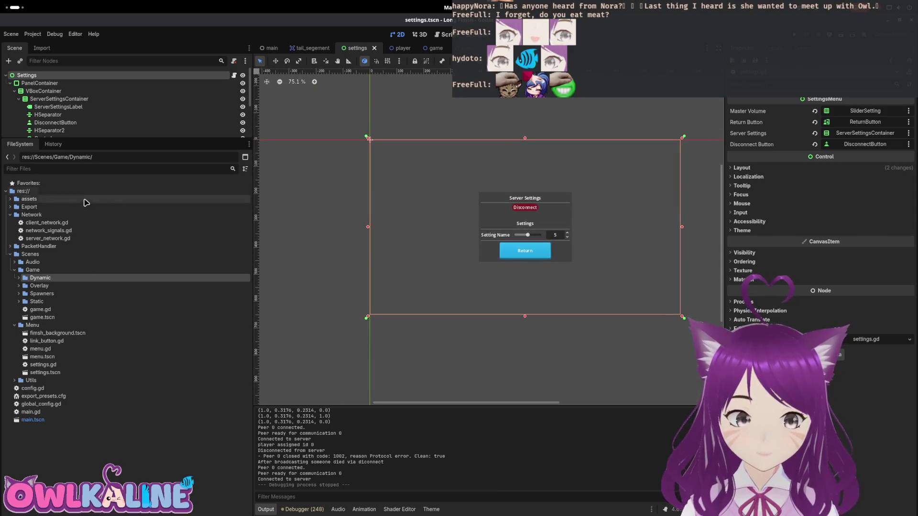
pyautogui.click(24, 286)
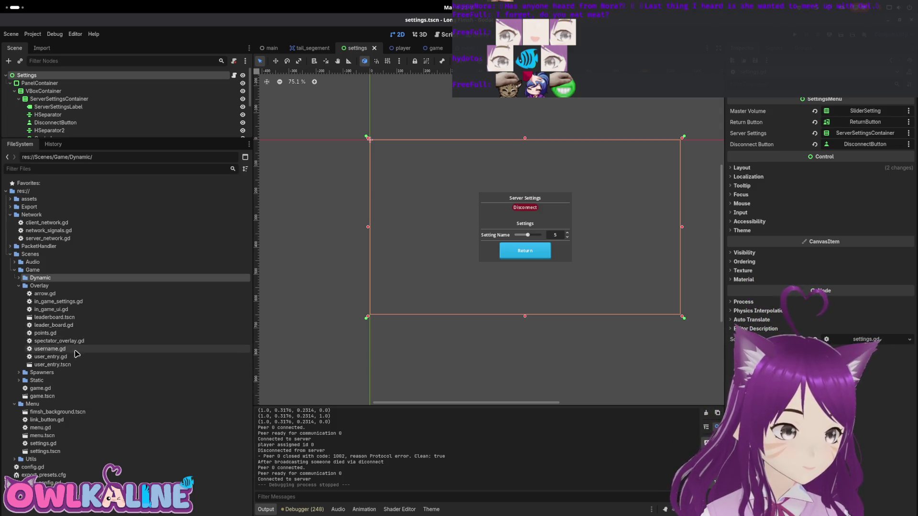
pyautogui.doubleClick(60, 395)
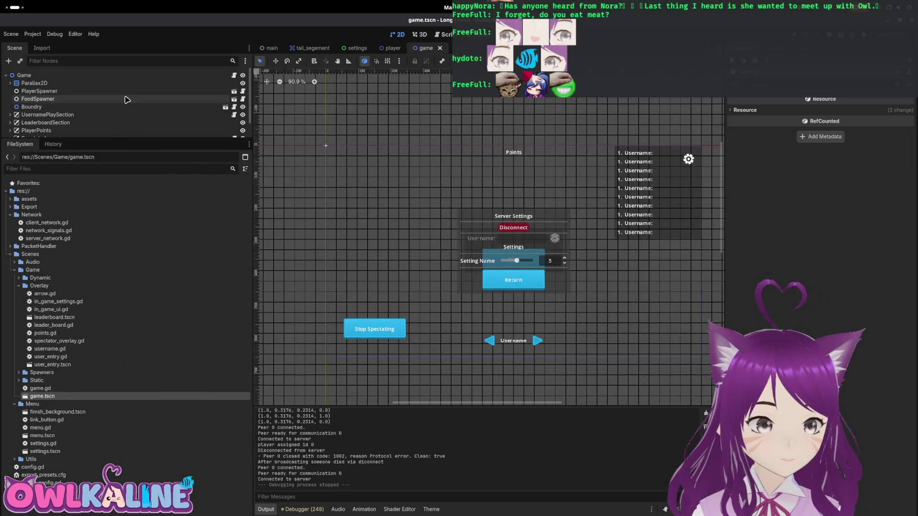
# In game.gd's ready function, add a NetworkSignals.on_disconnect_from_server line after handle_local_id_assigned
pyautogui.click(234, 75)
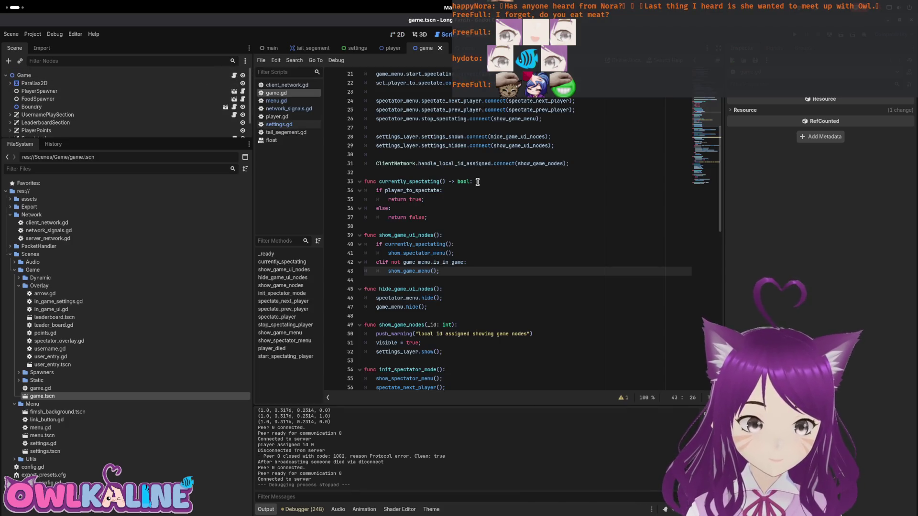
pyautogui.scroll(3, 418, 165)
pyautogui.scroll(2, 517, 249)
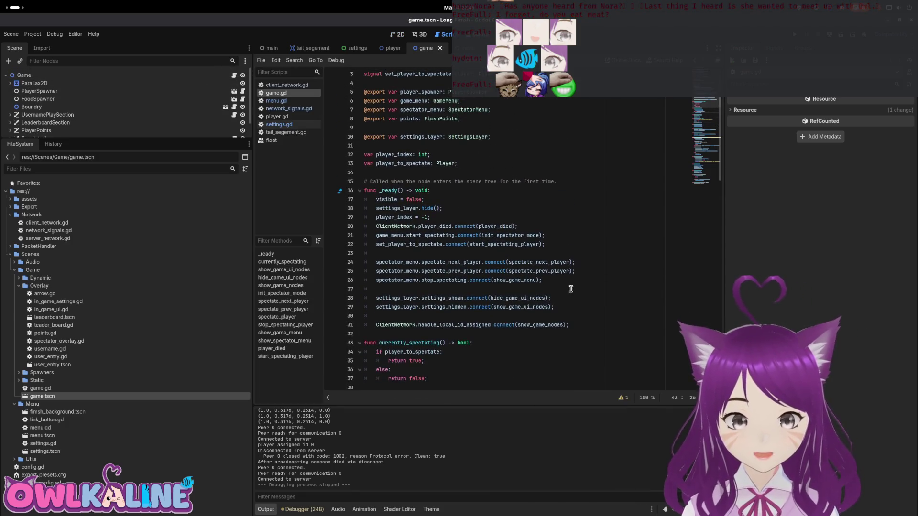
pyautogui.click(592, 325)
pyautogui.press('Return')
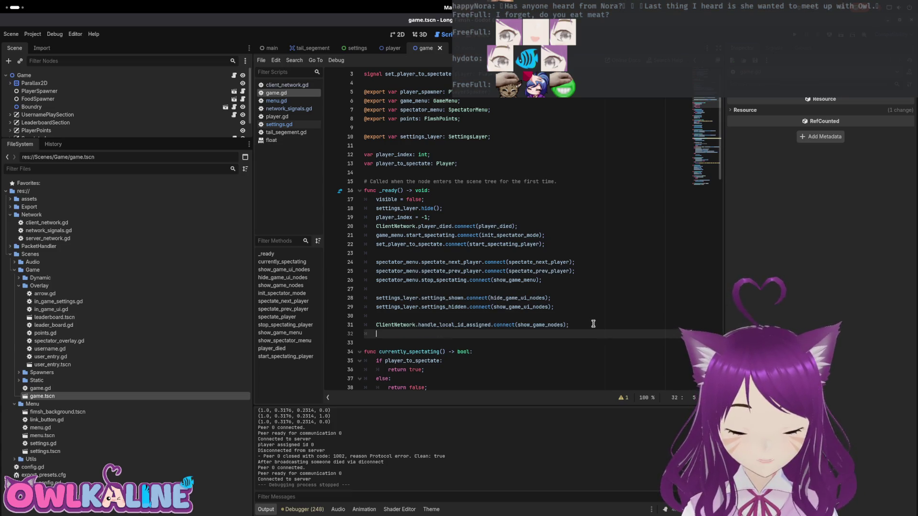
pyautogui.write('etworkSignals.')
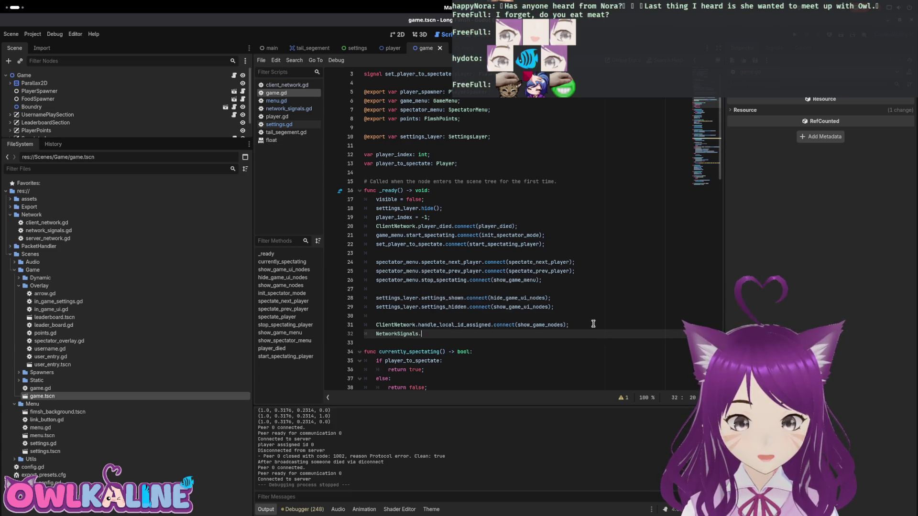
pyautogui.write('on_d')
pyautogui.press('Return')
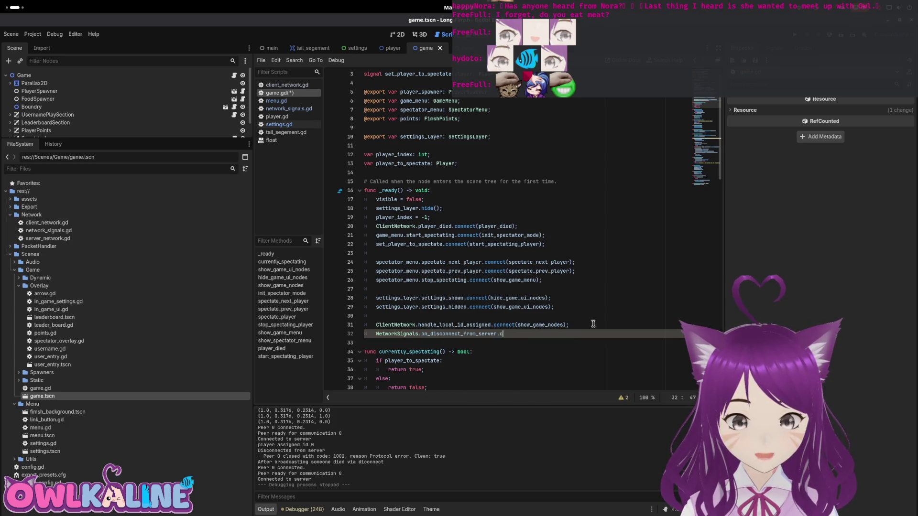
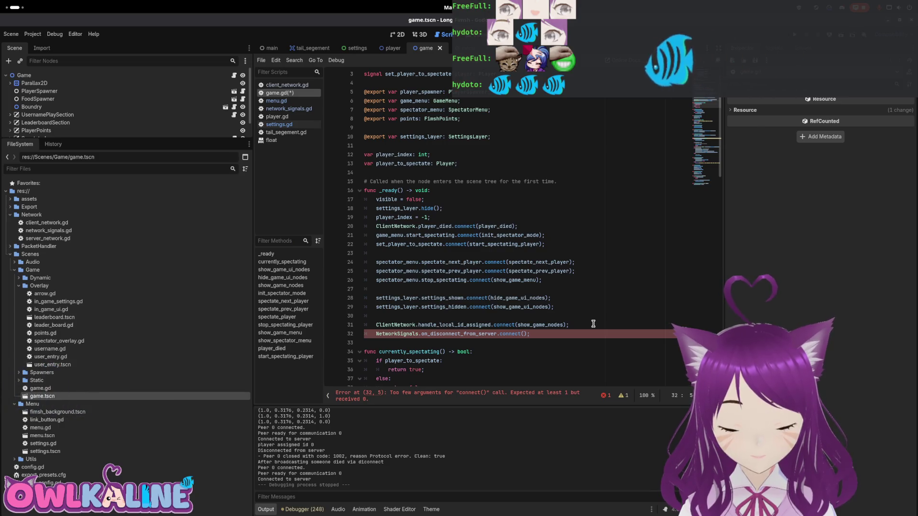
# Connect on_disconnect_from_server to hide_game_ui_nodes on line 32, save, and add a blank line above
pyautogui.write('hide_')
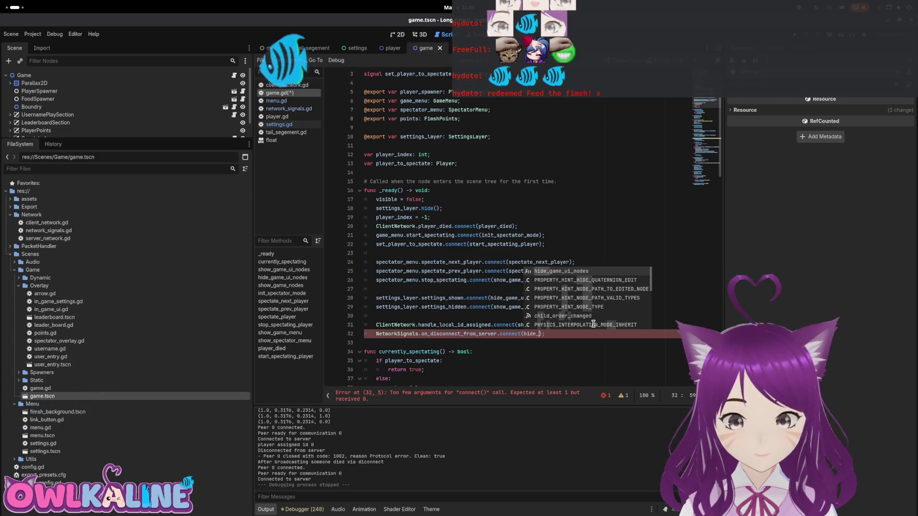
pyautogui.press('Return')
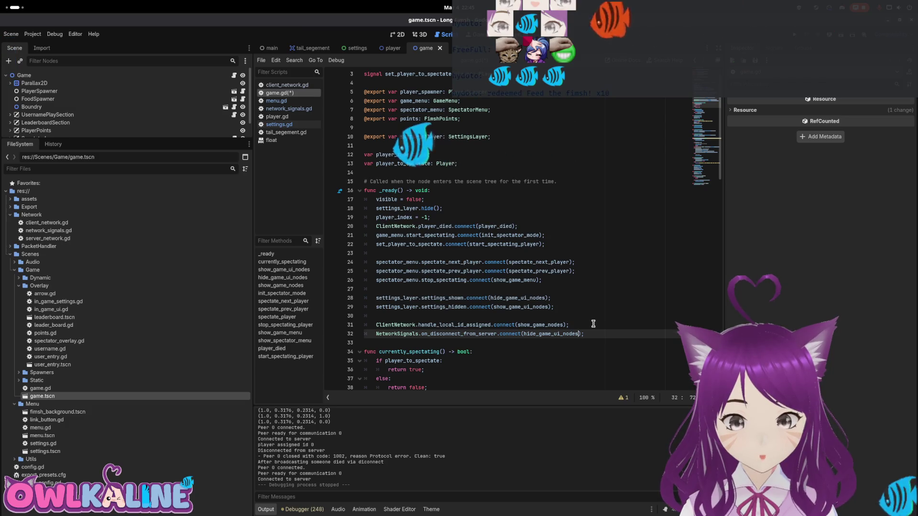
pyautogui.hotkey('ctrl', 's')
pyautogui.press('Home')
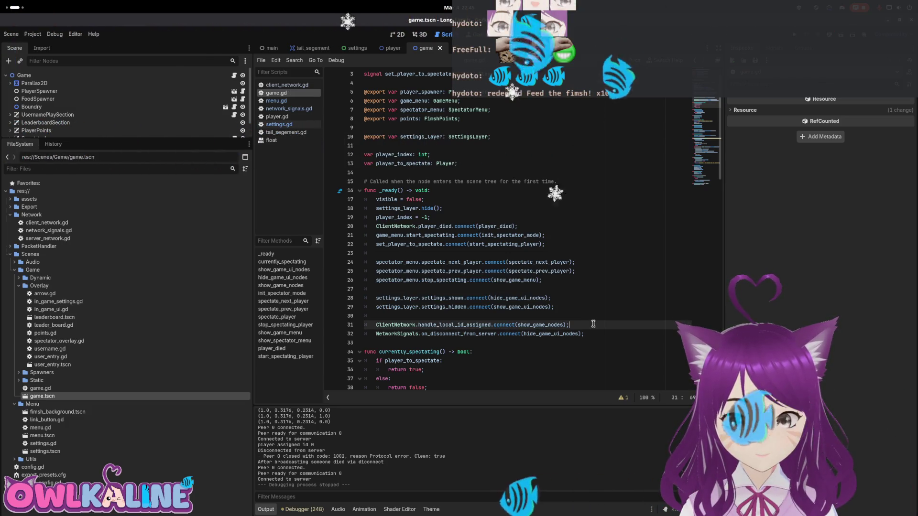
pyautogui.press('Return')
pyautogui.press('End')
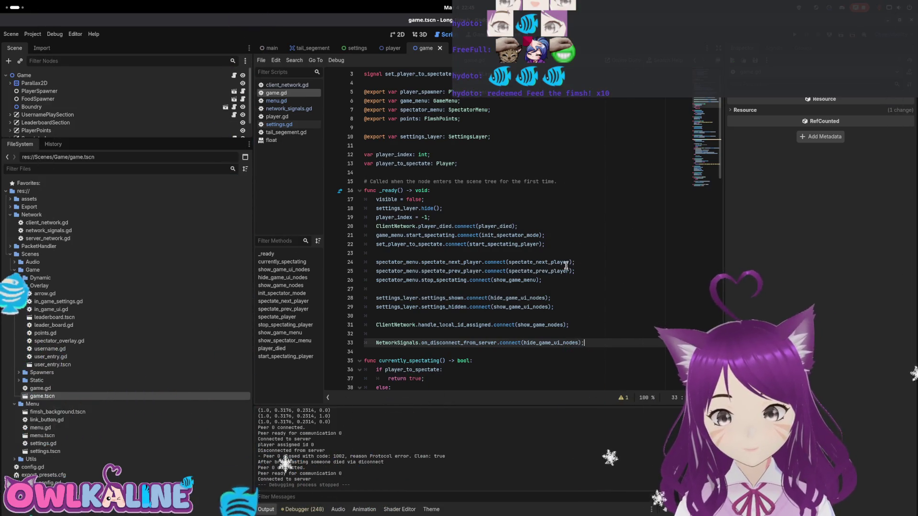
pyautogui.doubleClick(551, 343)
pyautogui.scroll(-6, 532, 265)
pyautogui.scroll(-5, 413, 171)
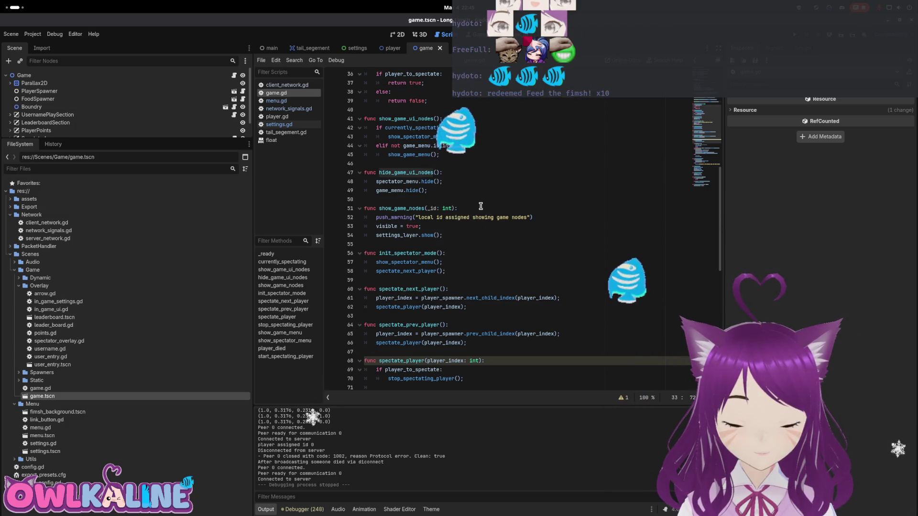
pyautogui.scroll(1, 492, 208)
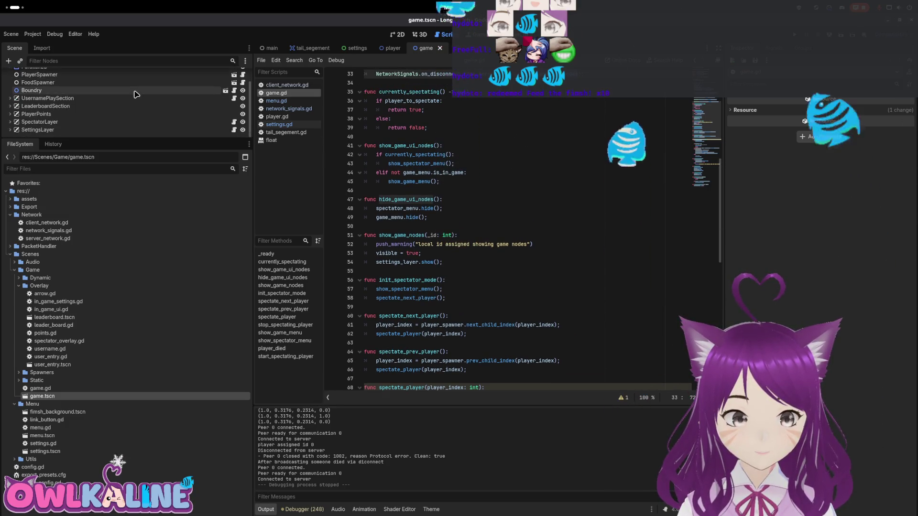
pyautogui.scroll(-7, 471, 232)
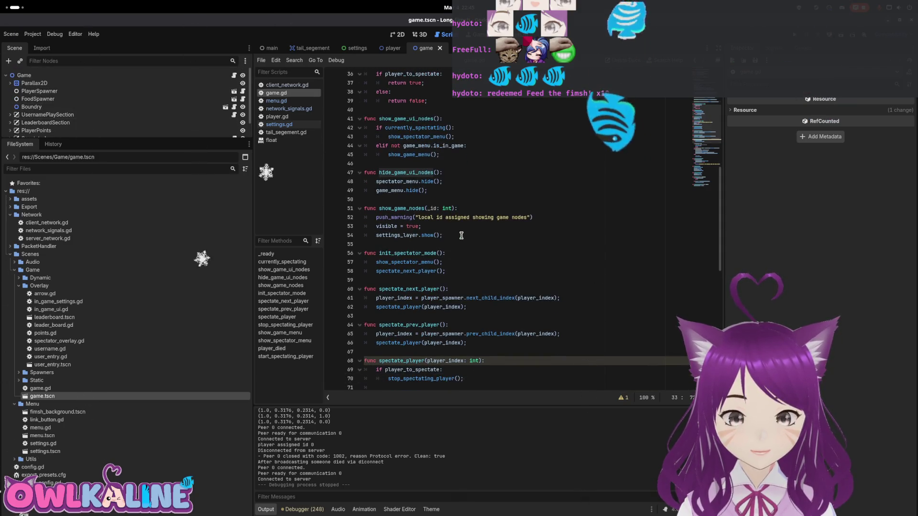
pyautogui.scroll(-5, 474, 225)
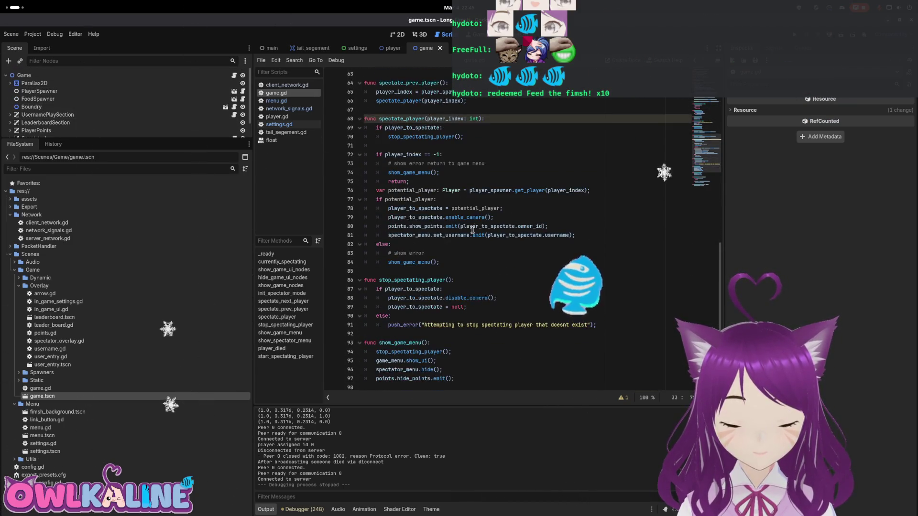
pyautogui.scroll(-3, 714, 319)
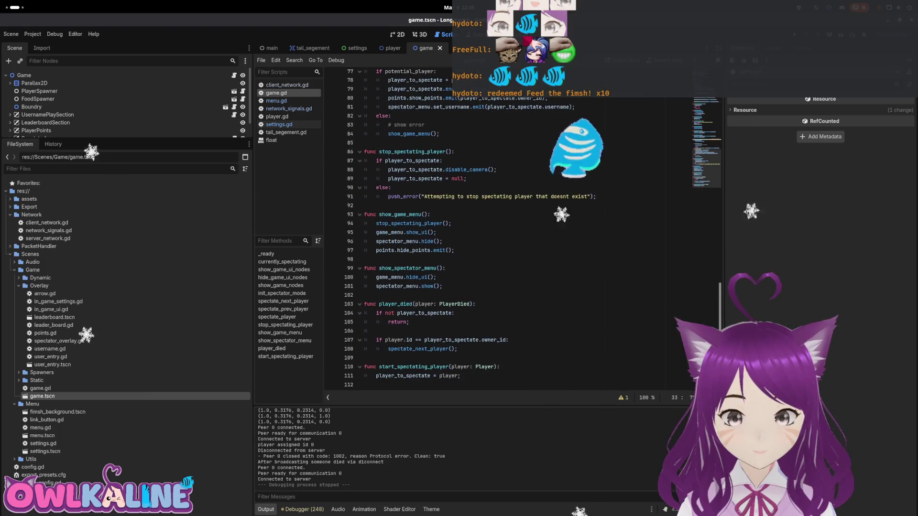
pyautogui.scroll(20, 705, 153)
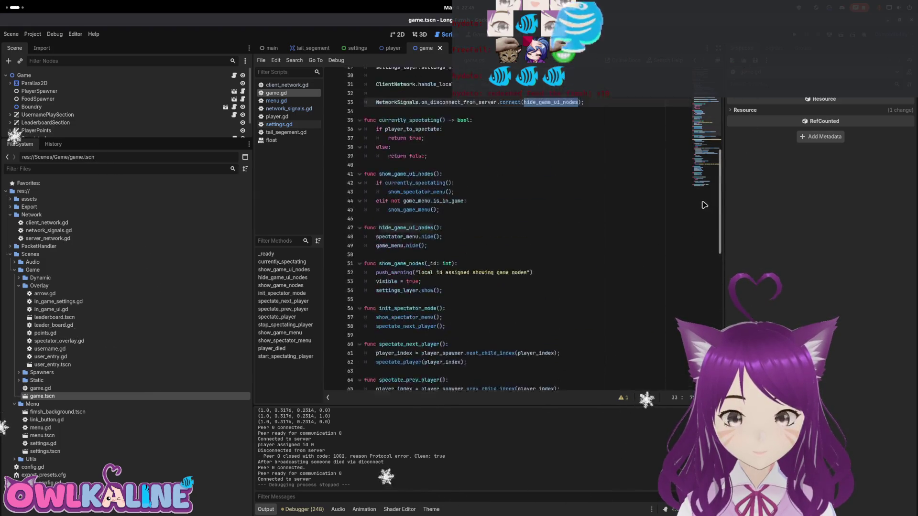
pyautogui.scroll(1, 706, 152)
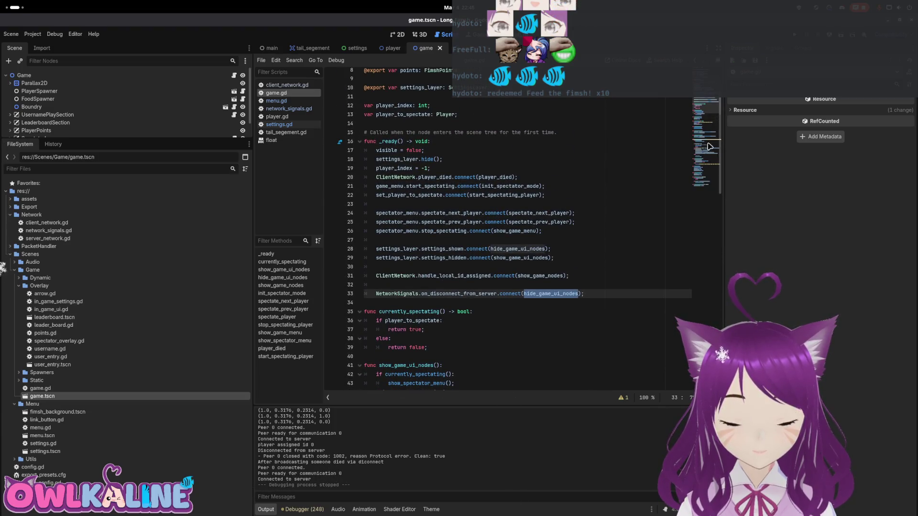
pyautogui.press('F5')
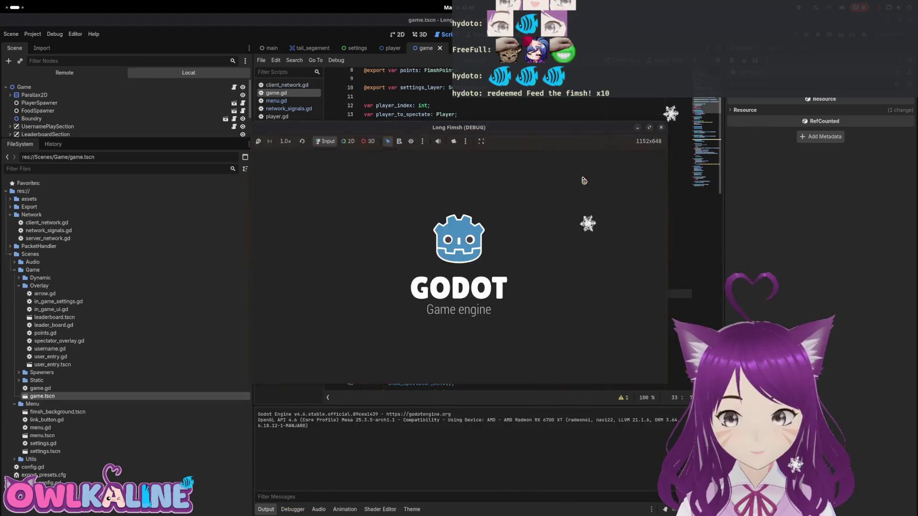
# In the two test windows, start one instance as Server and join with the other as Client
pyautogui.click(648, 163)
pyautogui.click(454, 285)
pyautogui.click(464, 261)
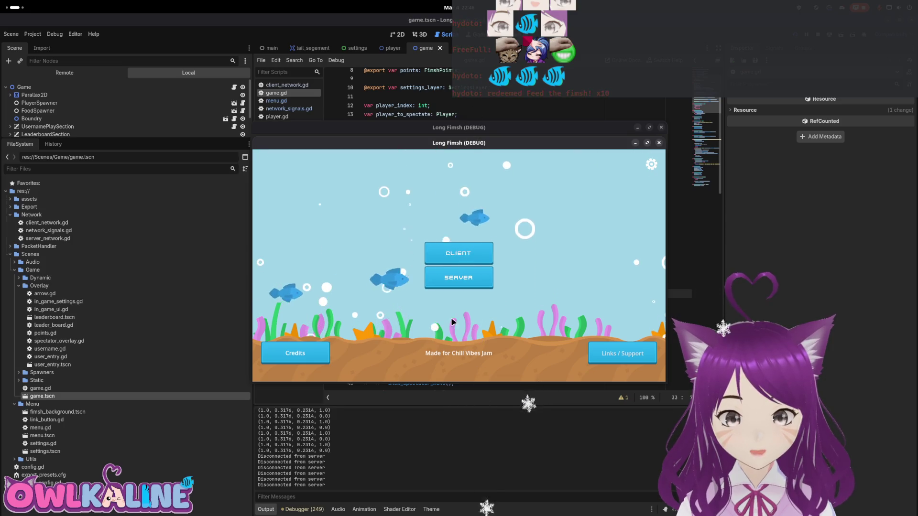
pyautogui.moveTo(456, 150); pyautogui.dragTo(690, 190)
pyautogui.click(693, 319)
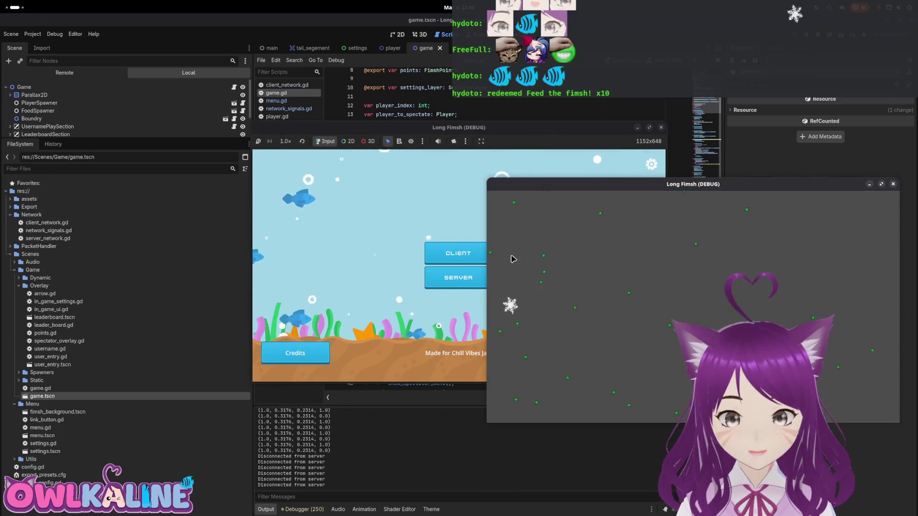
pyautogui.click(428, 256)
# Disconnect the client from the settings panel, reconnect it, then stop the game instances
pyautogui.click(648, 166)
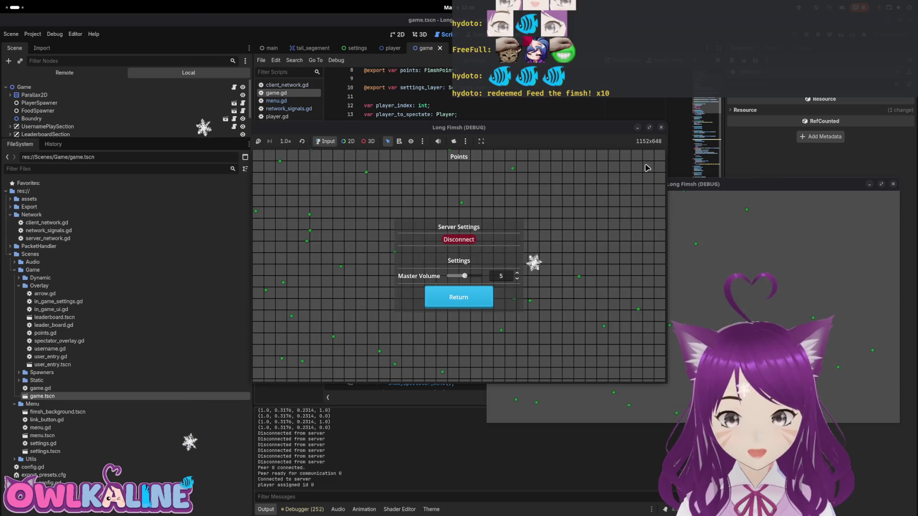
pyautogui.click(471, 244)
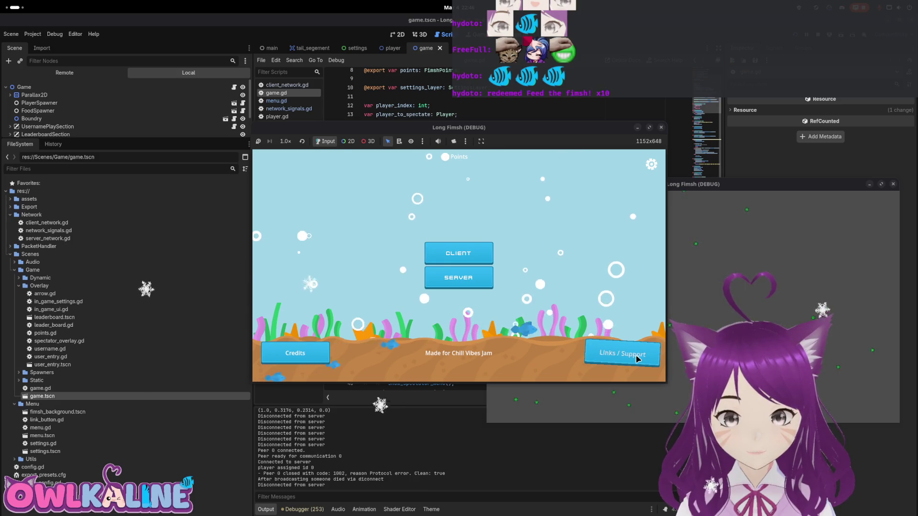
pyautogui.click(459, 259)
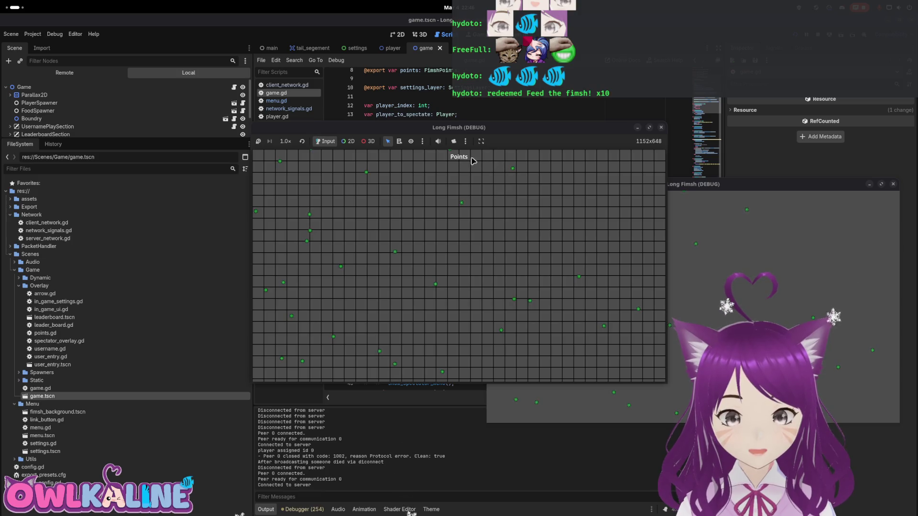
pyautogui.press('F8')
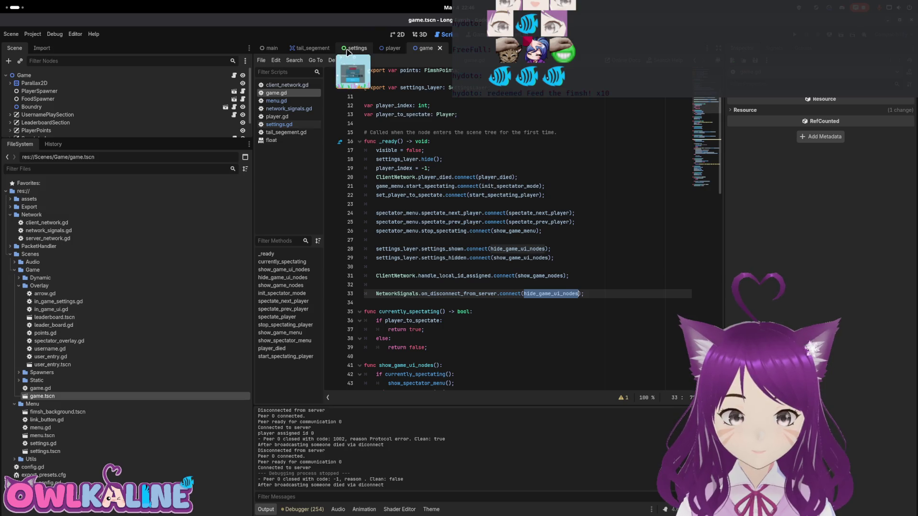
# Open settings.gd and inspect the on_disconnect_from_server to hide_server_settings connection on line 23
pyautogui.click(351, 49)
pyautogui.click(234, 75)
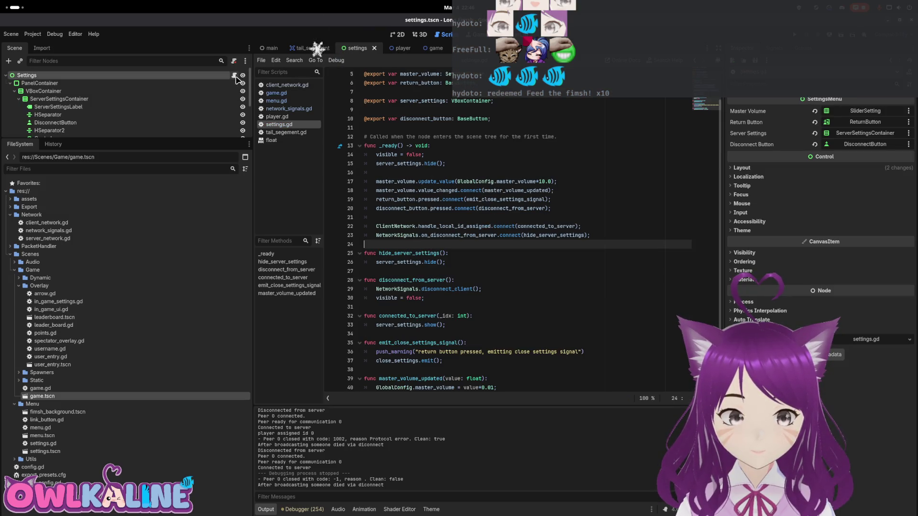
pyautogui.doubleClick(468, 235)
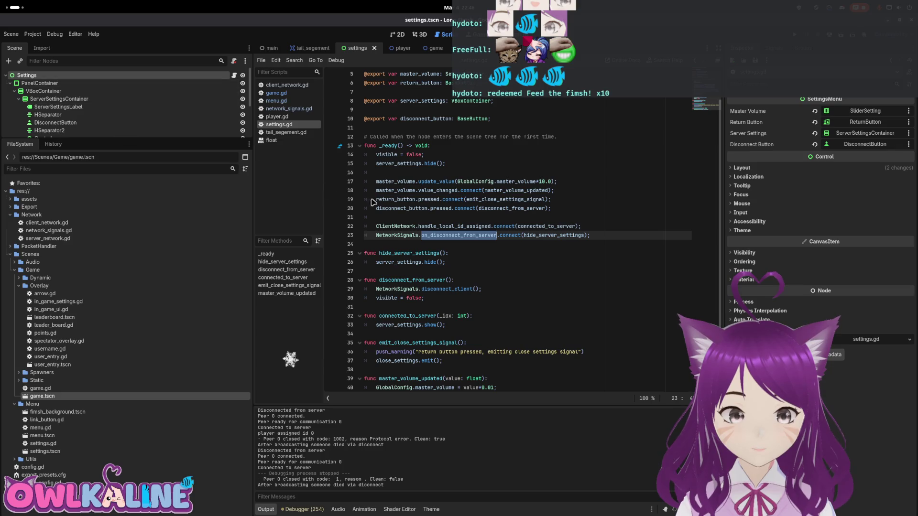
pyautogui.doubleClick(537, 235)
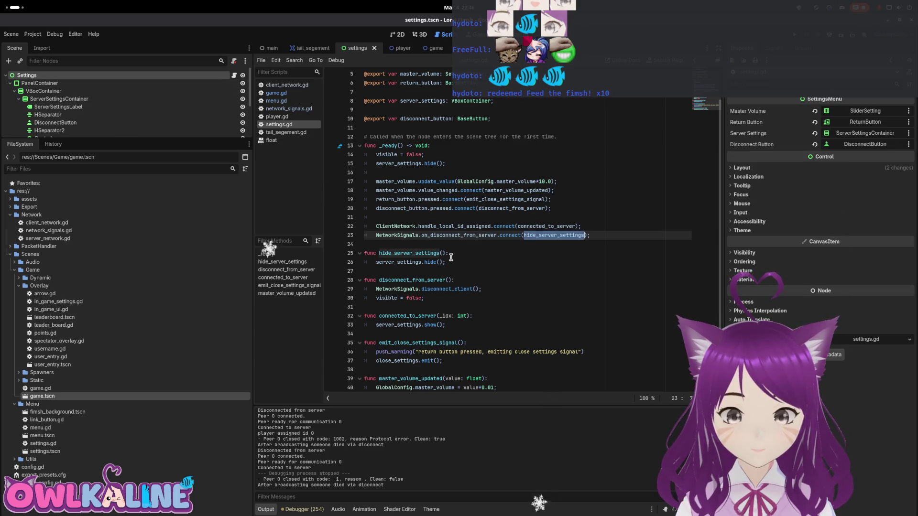
pyautogui.scroll(-1, 450, 262)
pyautogui.scroll(5, 451, 262)
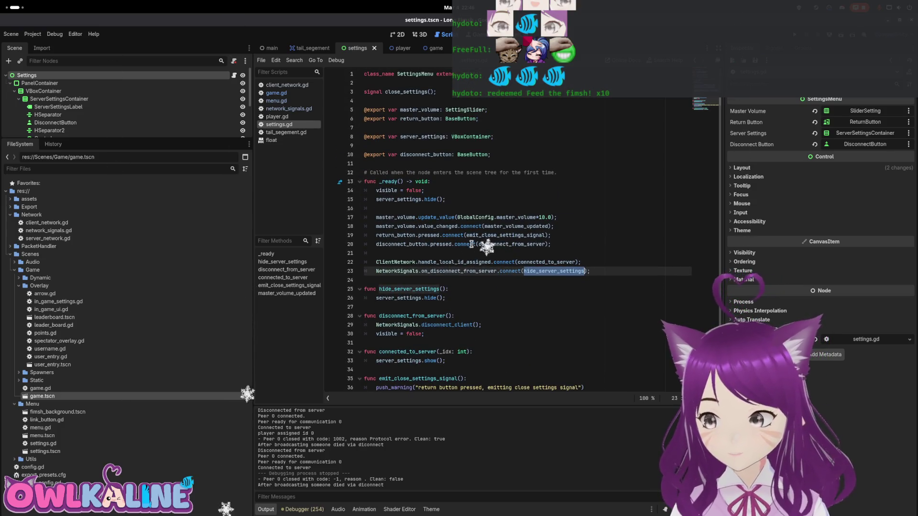
pyautogui.moveTo(472, 237)
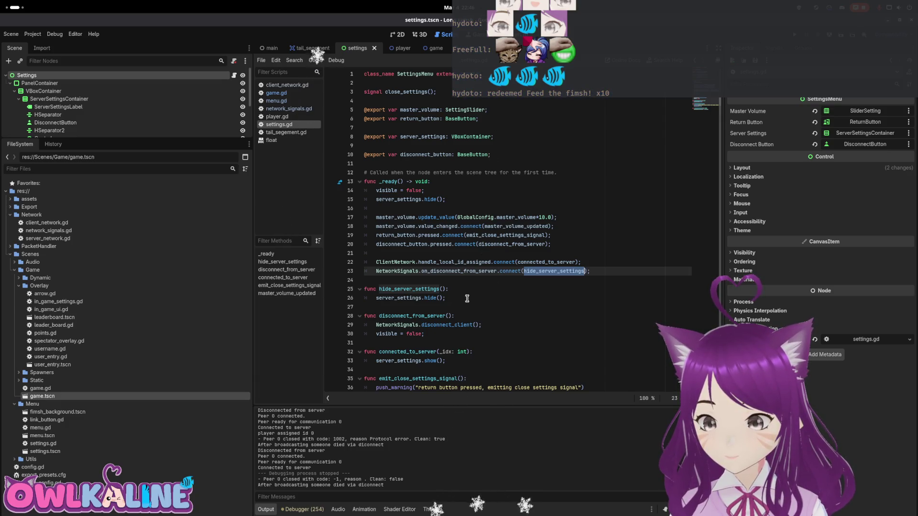
# Inspect server_settings on line 26 and its uses, then switch to the menu scene
pyautogui.scroll(-5, 473, 279)
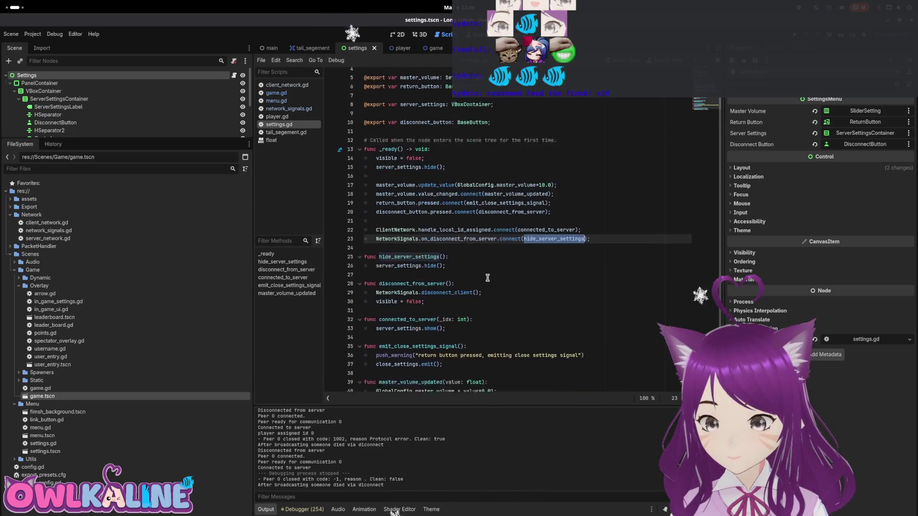
pyautogui.doubleClick(398, 254)
pyautogui.scroll(5, 434, 210)
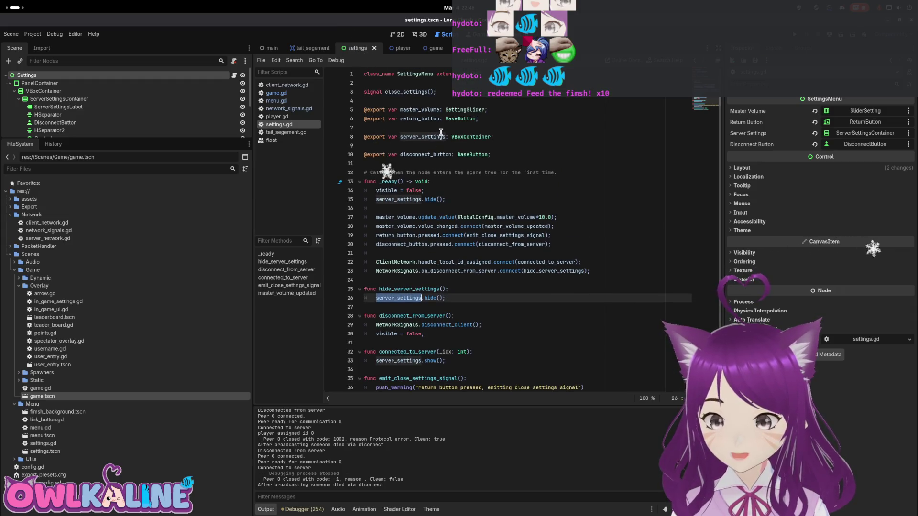
pyautogui.scroll(-1, 448, 270)
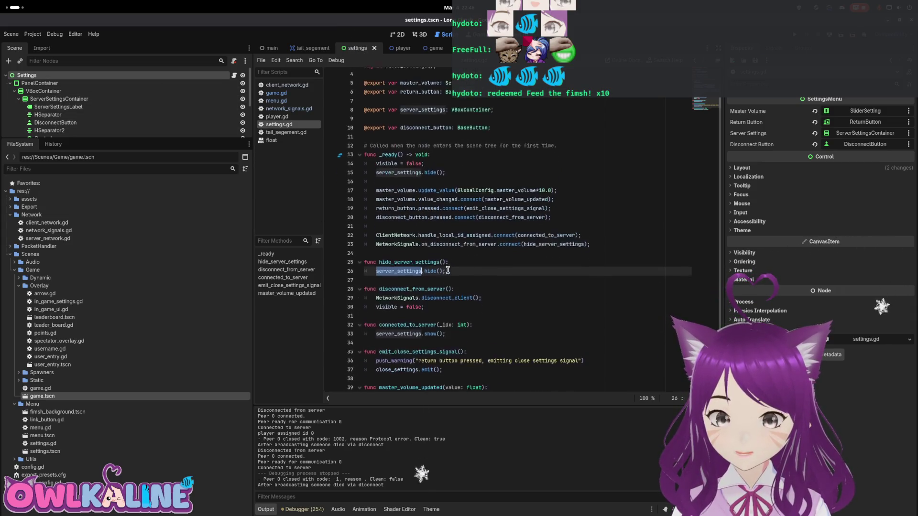
pyautogui.scroll(-1, 448, 271)
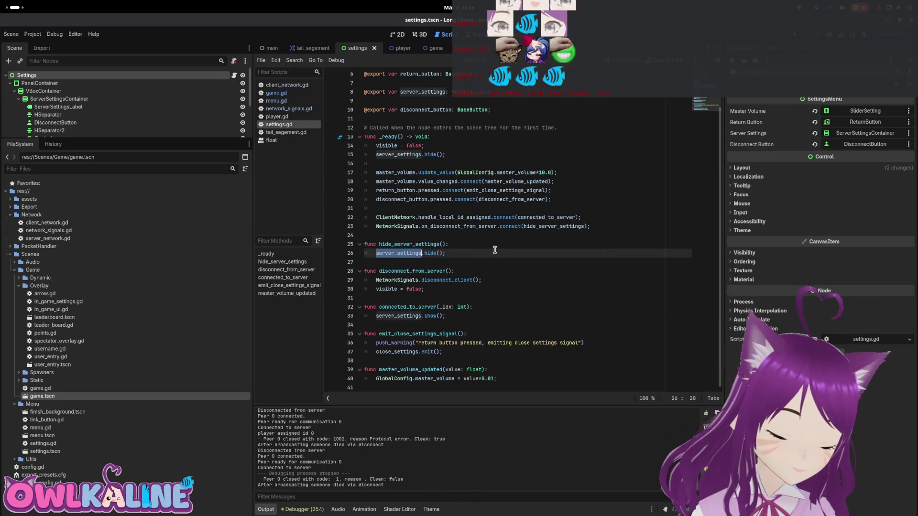
pyautogui.scroll(2, 496, 259)
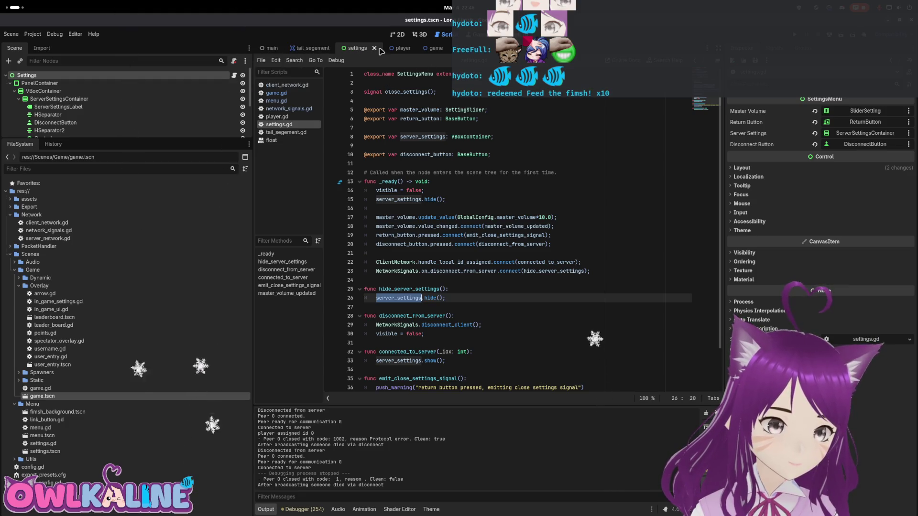
pyautogui.click(454, 47)
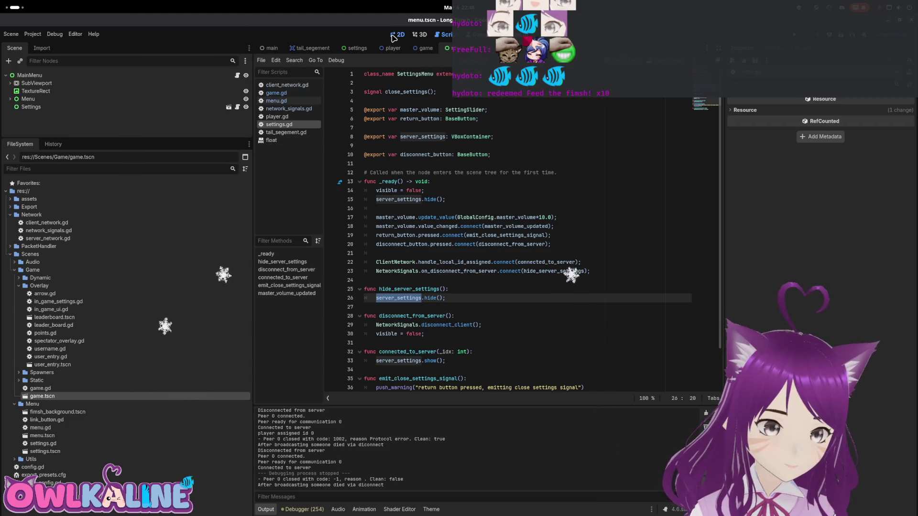
# Open menu.gd and review the disconnected_from_server connection and set_process uses
pyautogui.click(394, 36)
pyautogui.click(237, 75)
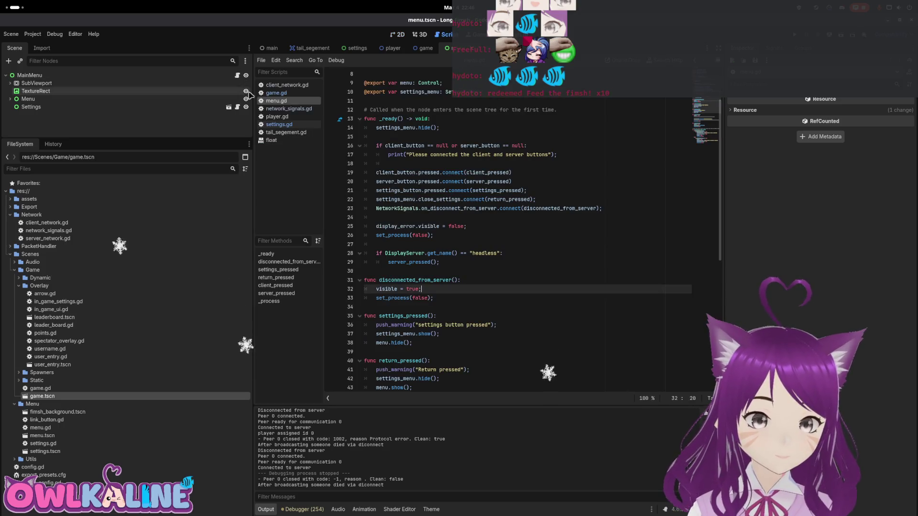
pyautogui.scroll(2, 436, 177)
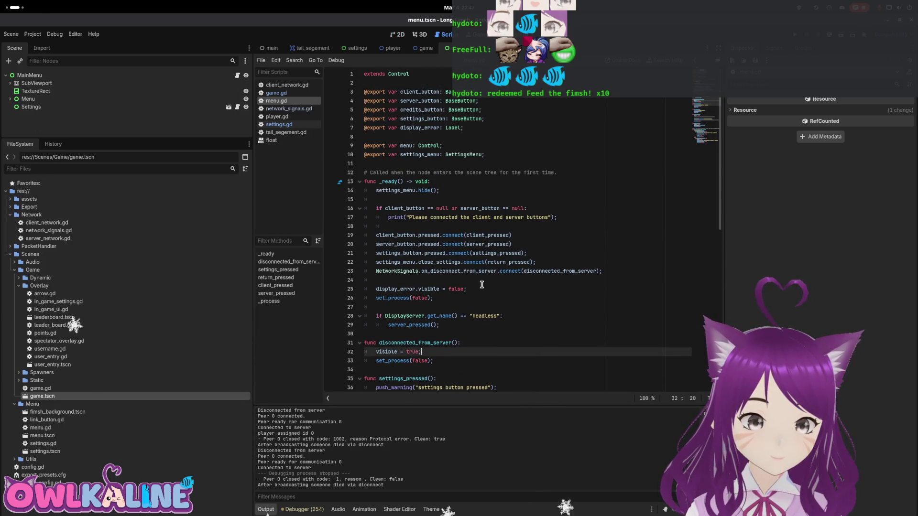
pyautogui.click(549, 271)
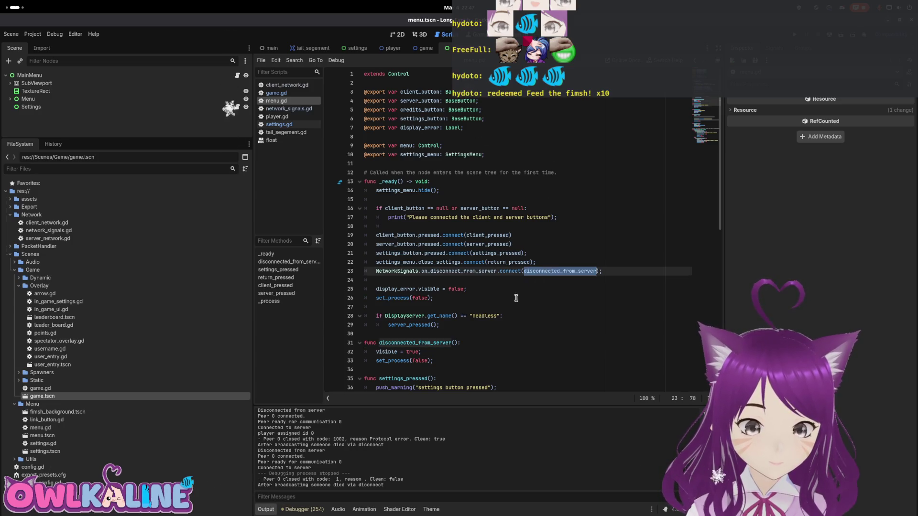
pyautogui.scroll(-2, 517, 298)
pyautogui.doubleClick(380, 306)
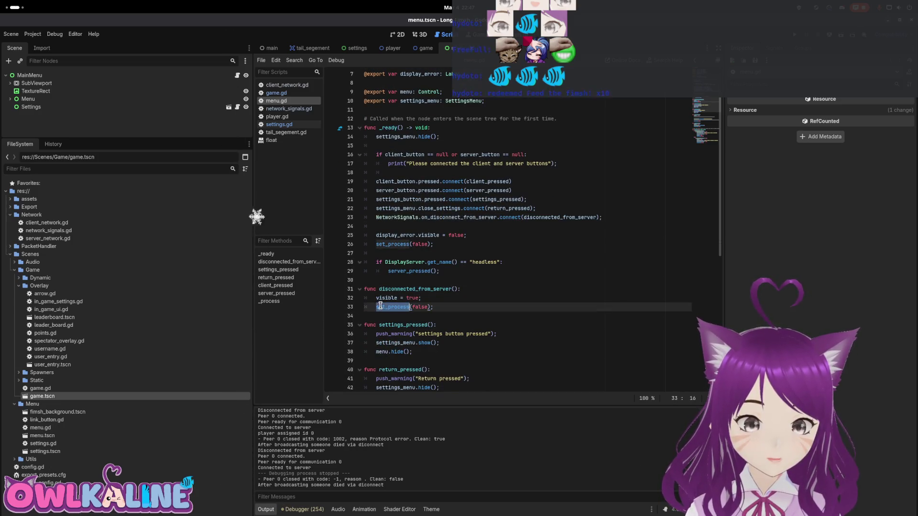
pyautogui.scroll(-8, 488, 292)
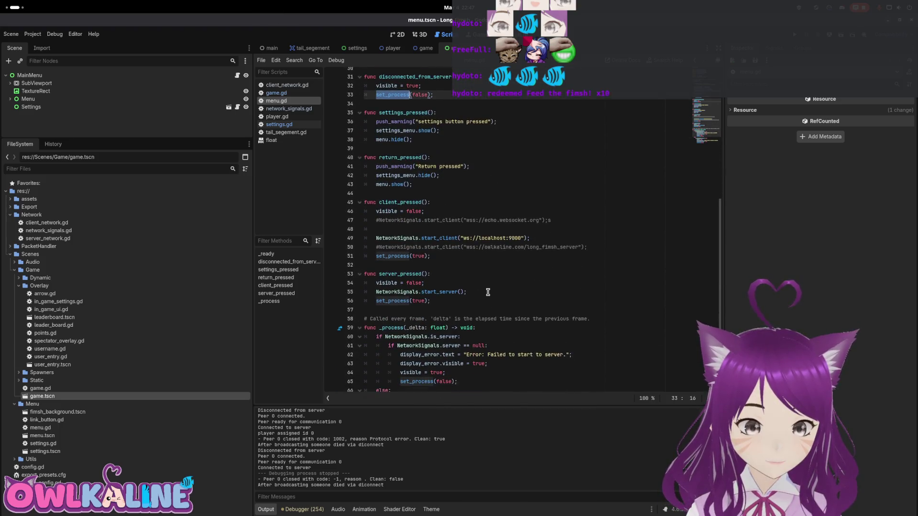
pyautogui.scroll(-2, 488, 293)
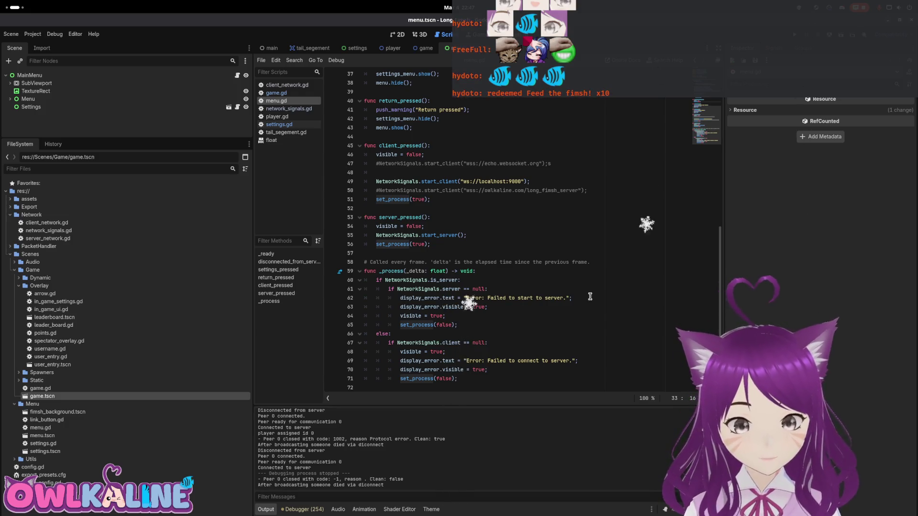
pyautogui.scroll(2, 538, 275)
pyautogui.scroll(3, 554, 272)
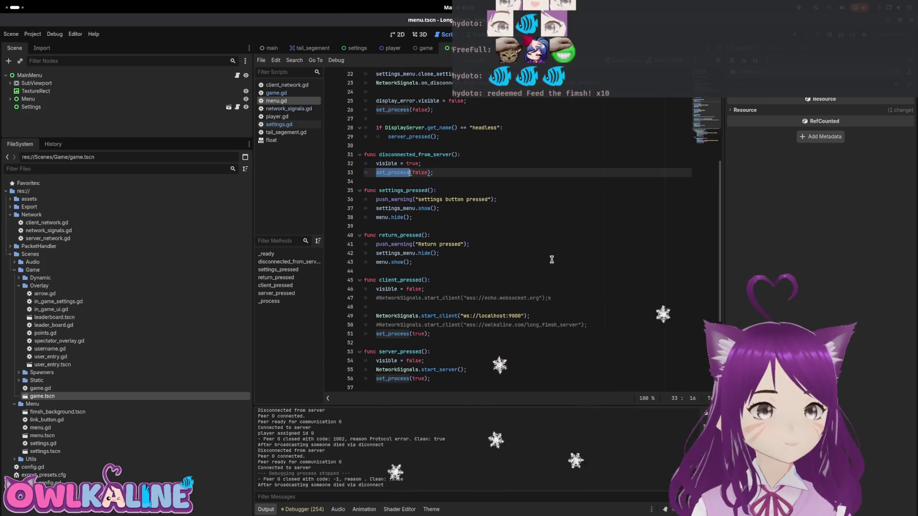
pyautogui.scroll(3, 548, 260)
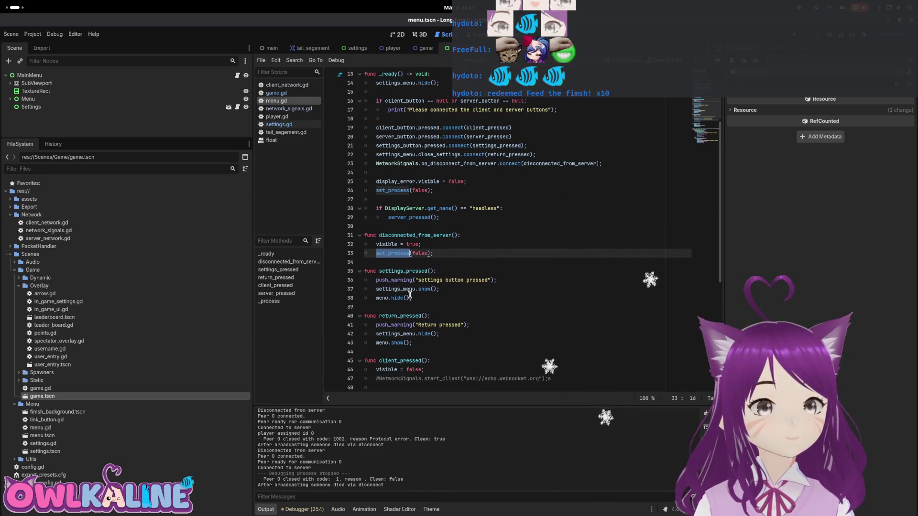
pyautogui.scroll(2, 409, 295)
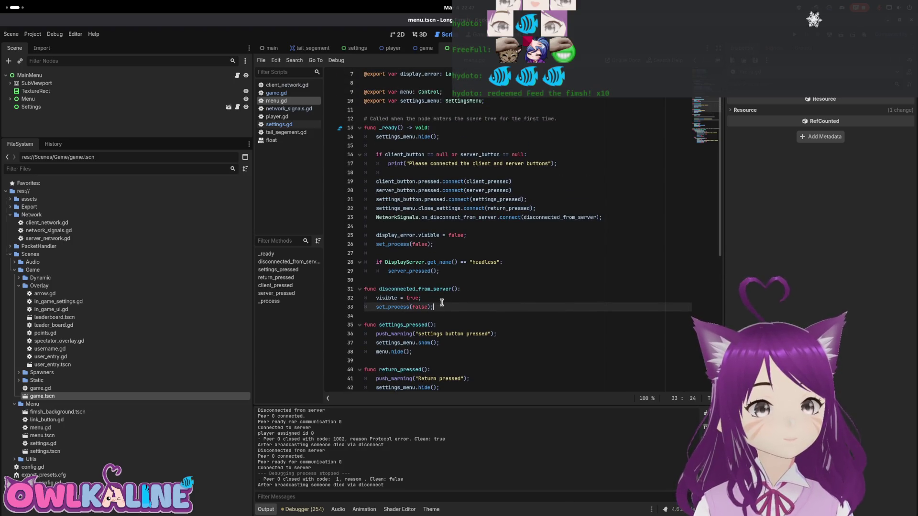
# Add settings_menu.show() after set_process(false) in disconnected_from_server and run the game
pyautogui.press('Return')
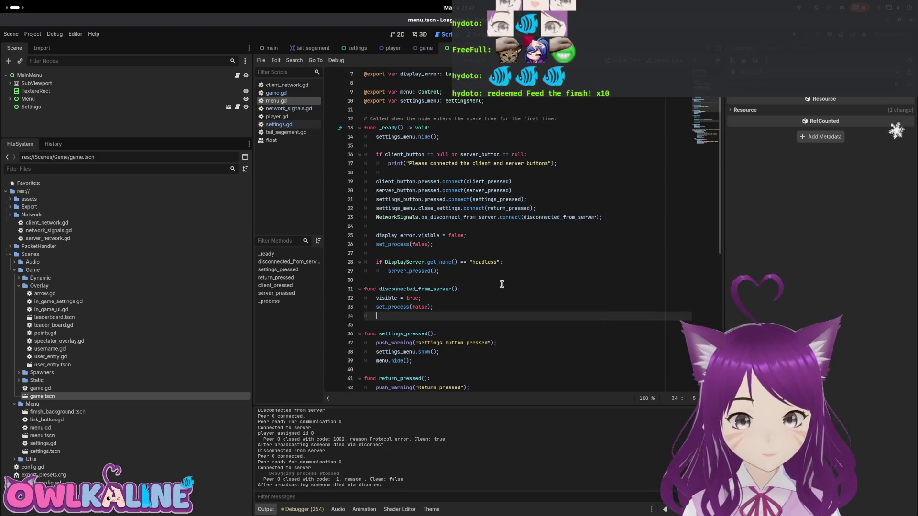
pyautogui.write('tt')
pyautogui.press('Down')
pyautogui.press('Return')
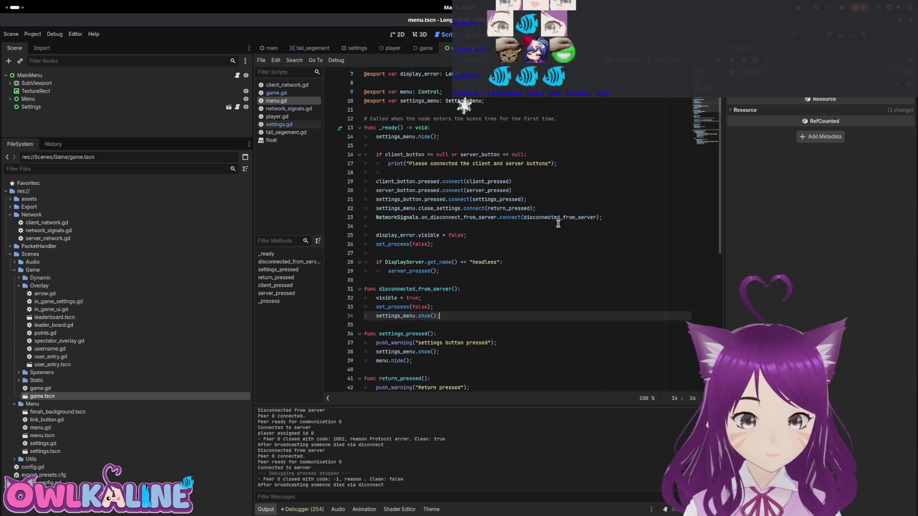
pyautogui.press('F5')
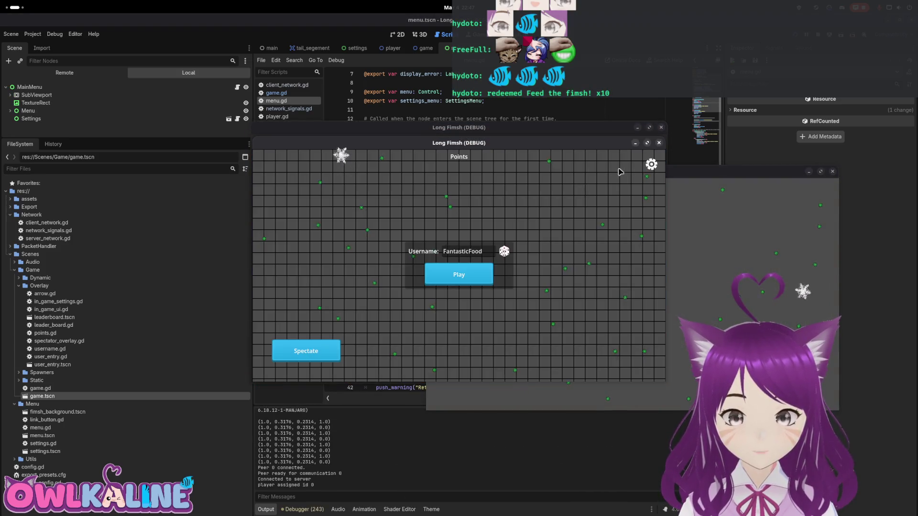
# Trigger a disconnect in the game, stop it, and delete the settings_menu.show() line
pyautogui.click(471, 240)
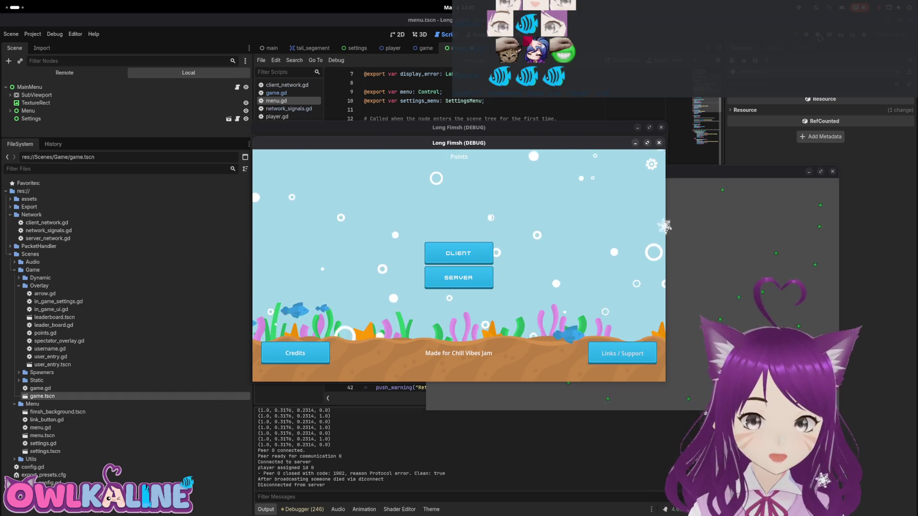
pyautogui.press('F8')
pyautogui.moveTo(451, 315); pyautogui.dragTo(365, 317)
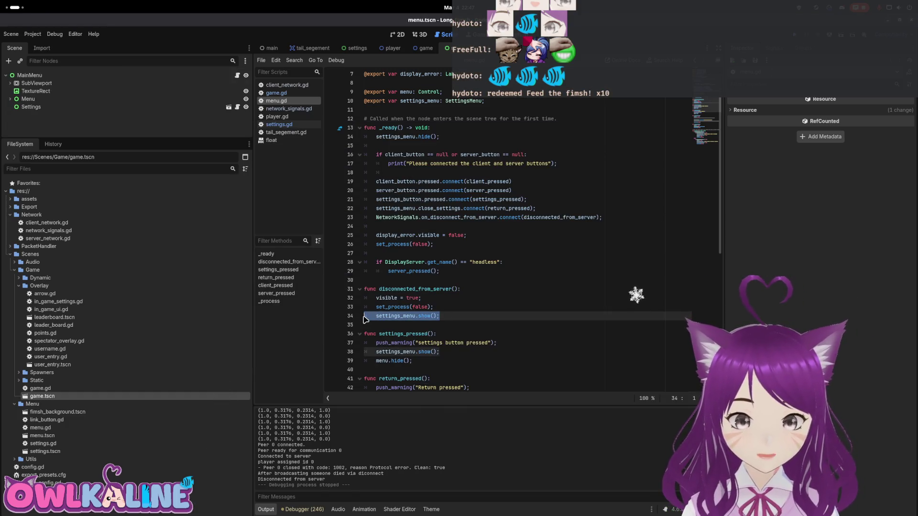
pyautogui.press('BackSpace')
pyautogui.press('BackSpace')
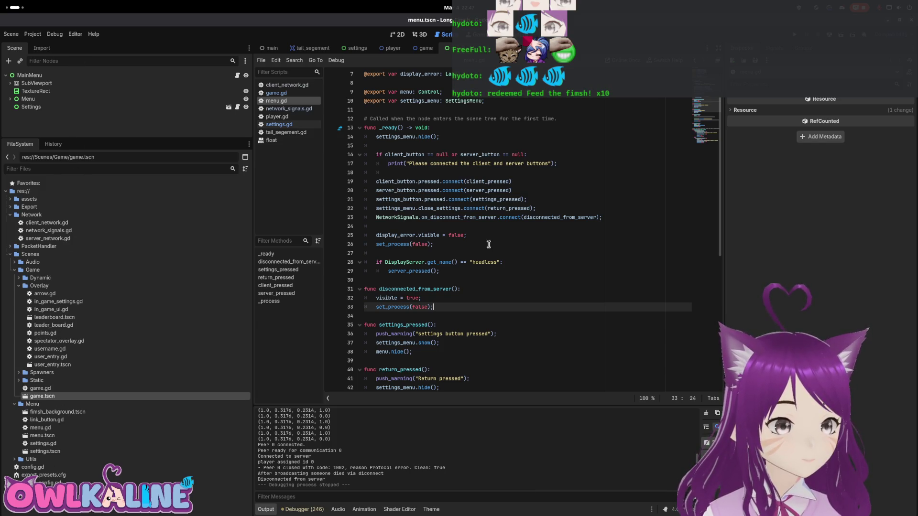
pyautogui.doubleClick(415, 138)
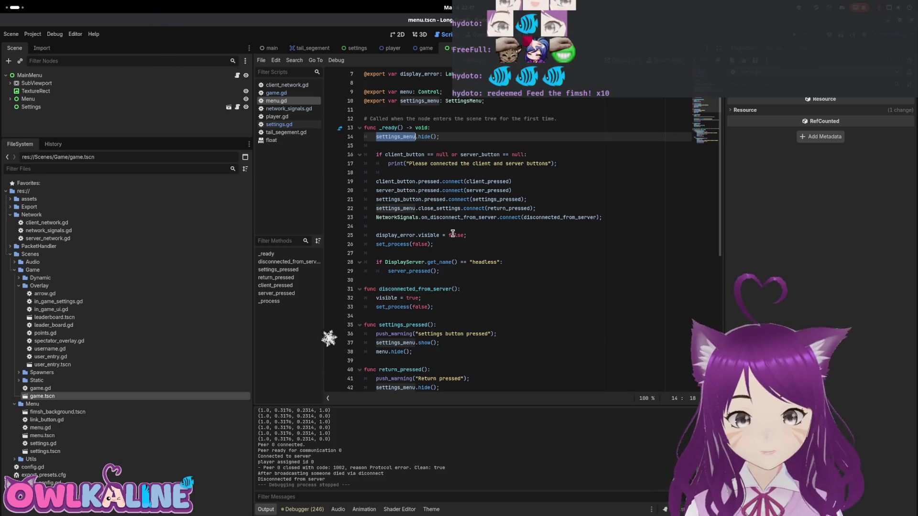
# Browse the game, main and menu scenes, expanding BottomAreaHeightContainer in the menu scene tree
pyautogui.click(410, 199)
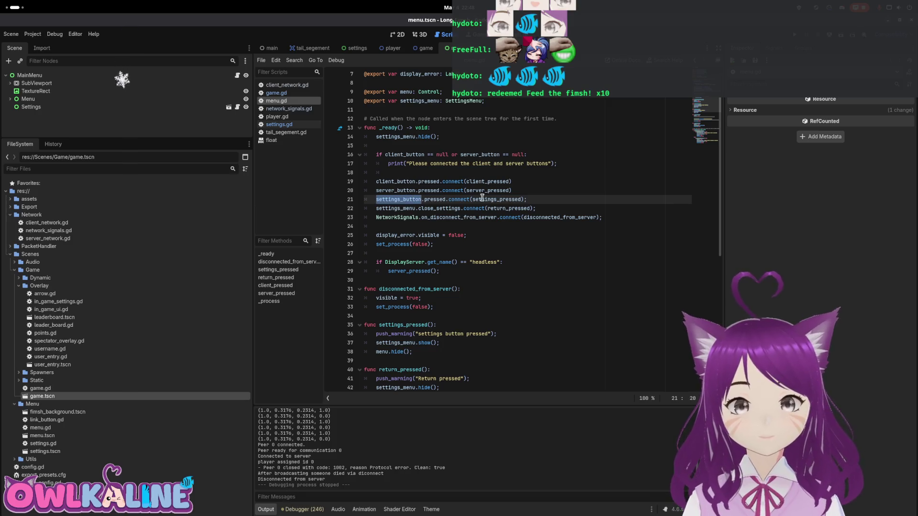
pyautogui.scroll(-2, 471, 247)
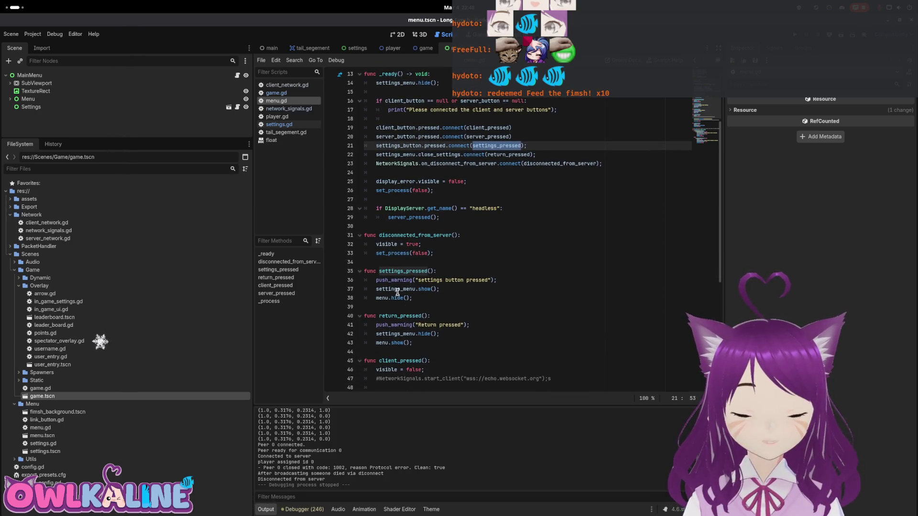
pyautogui.scroll(3, 366, 261)
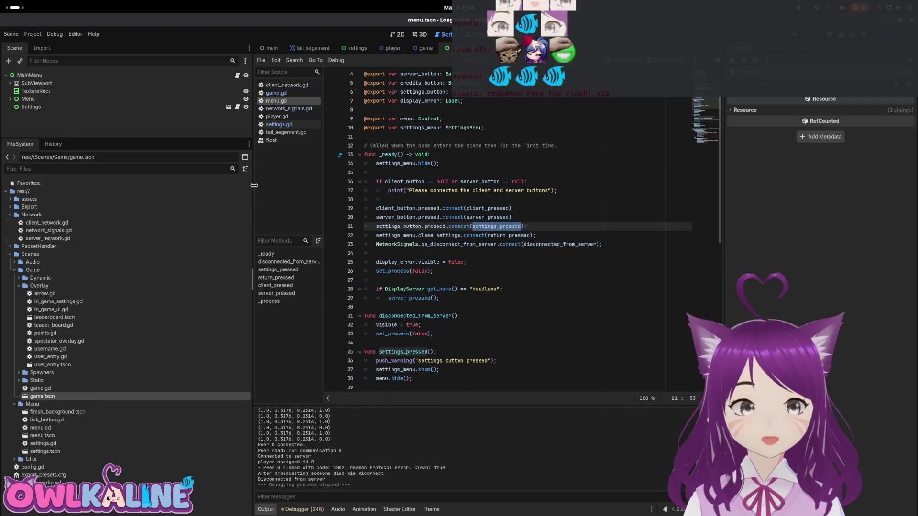
pyautogui.click(417, 50)
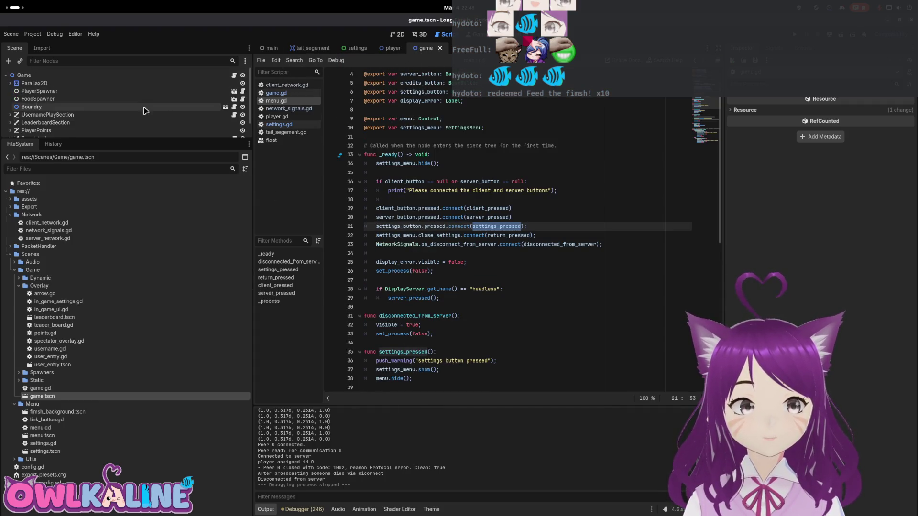
pyautogui.click(270, 49)
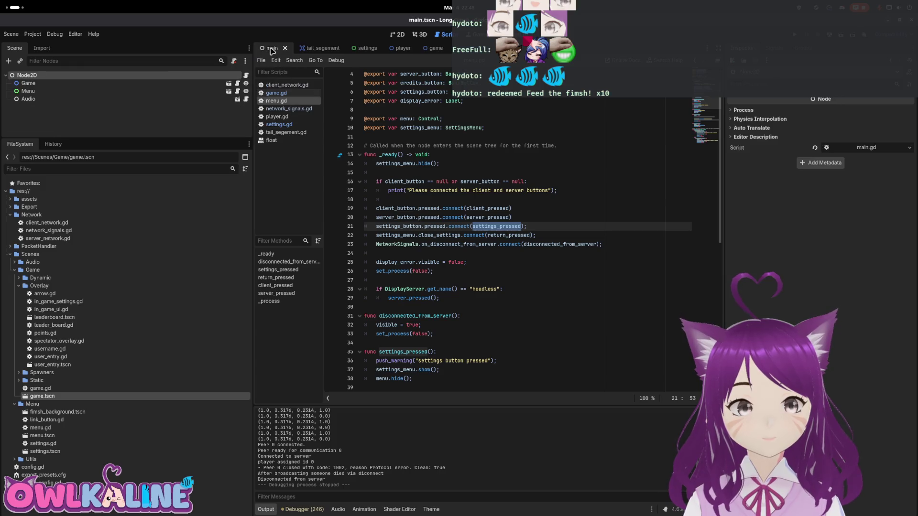
pyautogui.click(229, 91)
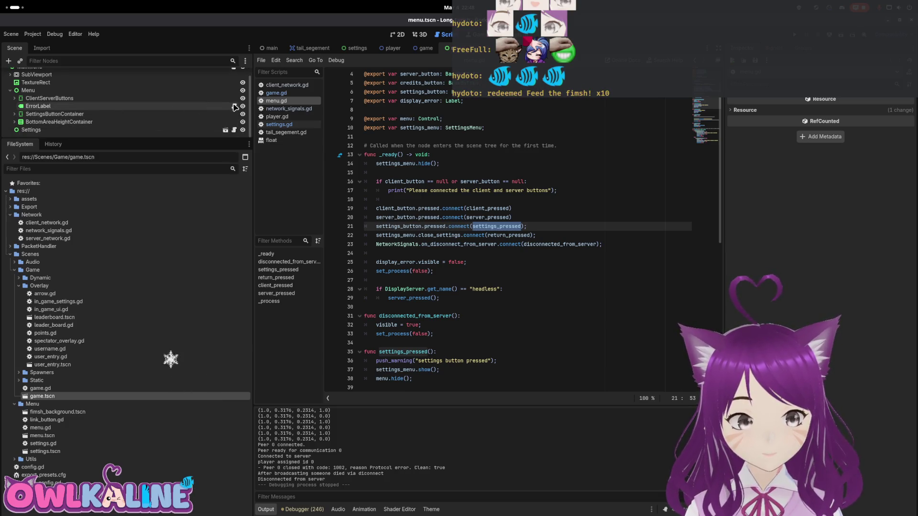
pyautogui.click(15, 122)
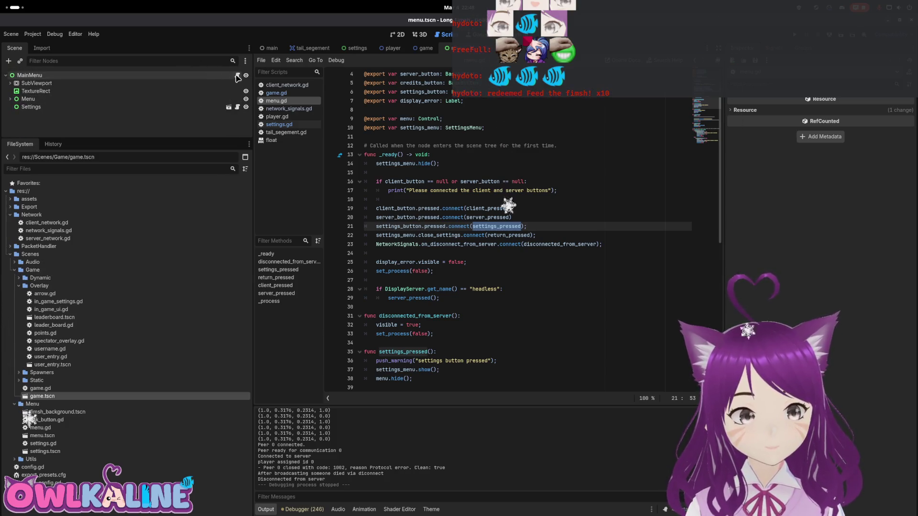
# Delete set_process(false) from disconnected_from_server in menu.gd and rerun the game
pyautogui.click(491, 165)
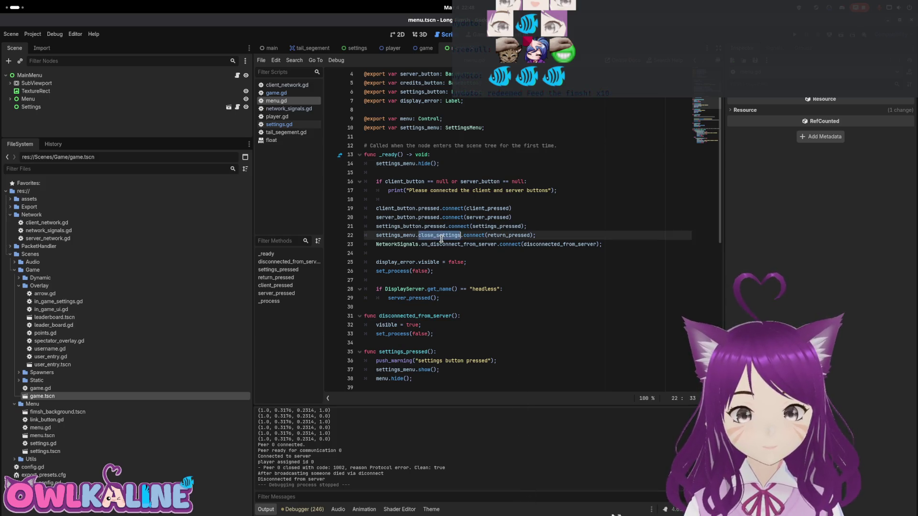
pyautogui.doubleClick(566, 245)
pyautogui.scroll(-3, 526, 239)
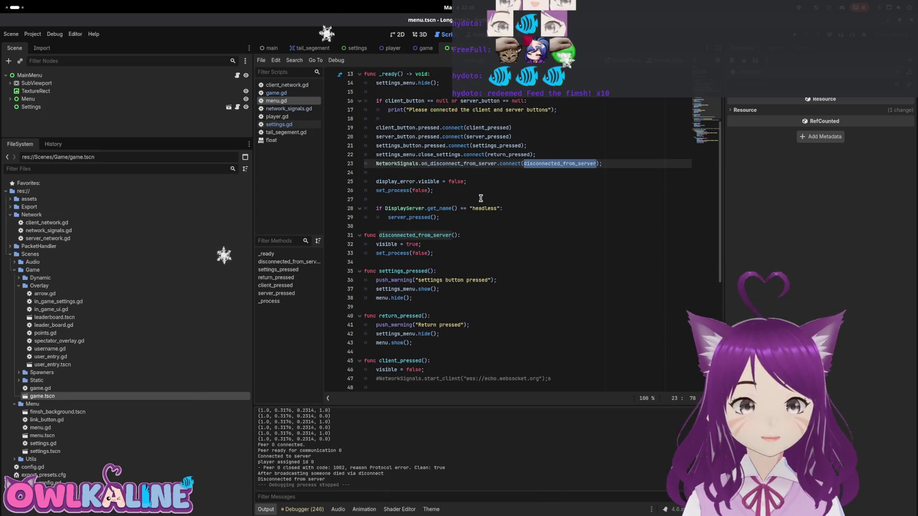
pyautogui.click(425, 252)
pyautogui.press('BackSpace')
pyautogui.press('BackSpace')
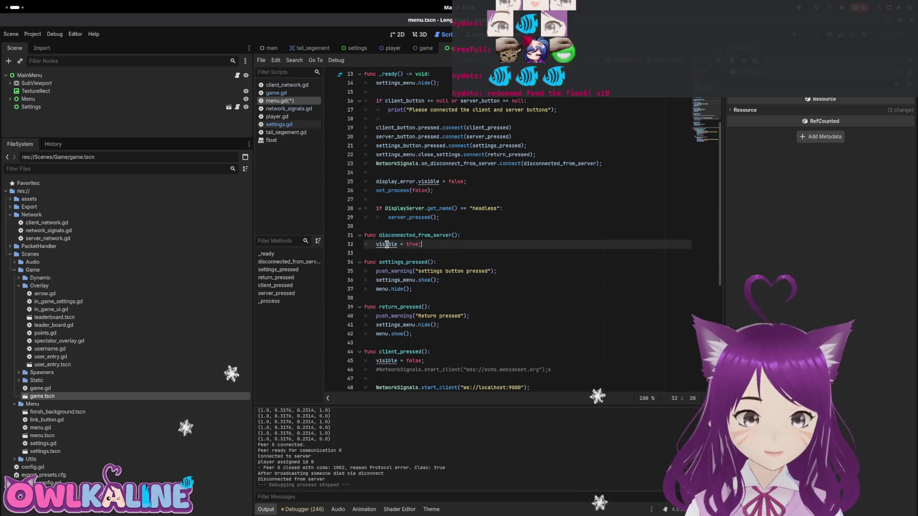
pyautogui.press('F5')
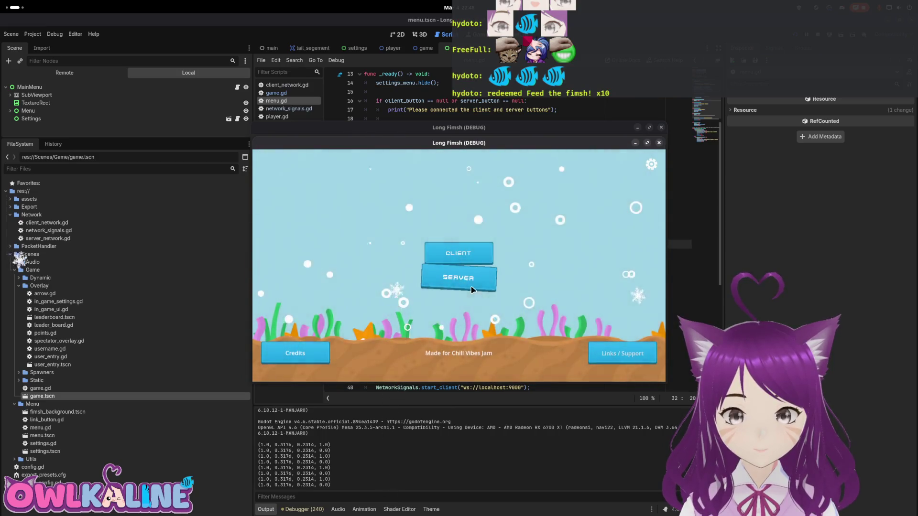
# Start a server in one game window and join as a client to reach the lobby
pyautogui.click(476, 285)
pyautogui.click(636, 161)
pyautogui.press('Escape')
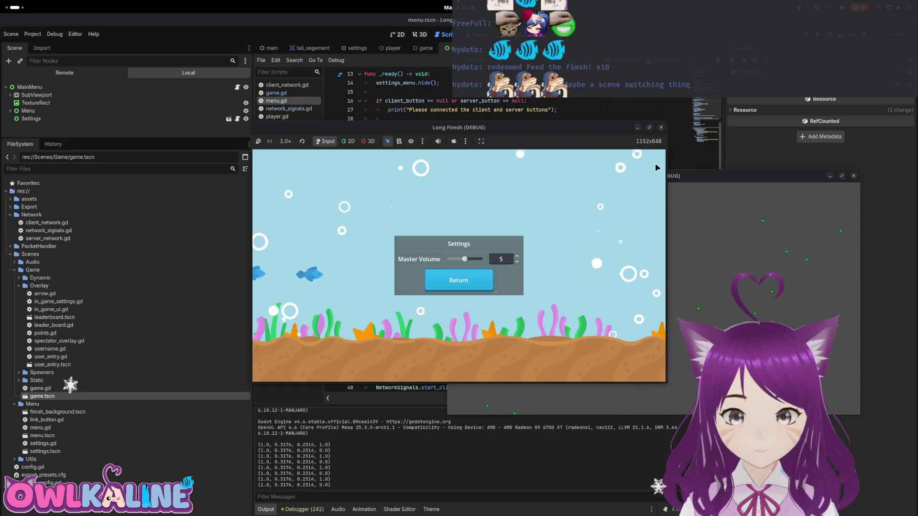
pyautogui.click(446, 282)
pyautogui.click(478, 276)
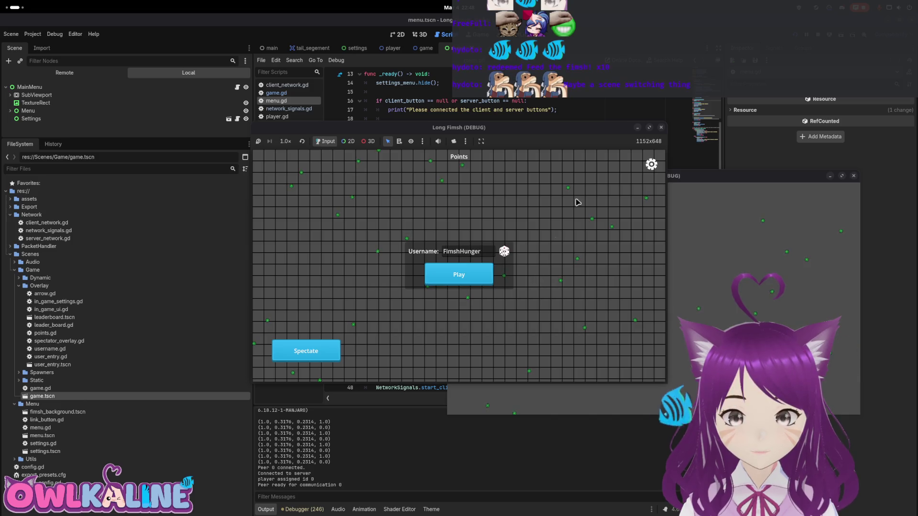
pyautogui.click(651, 165)
pyautogui.click(459, 297)
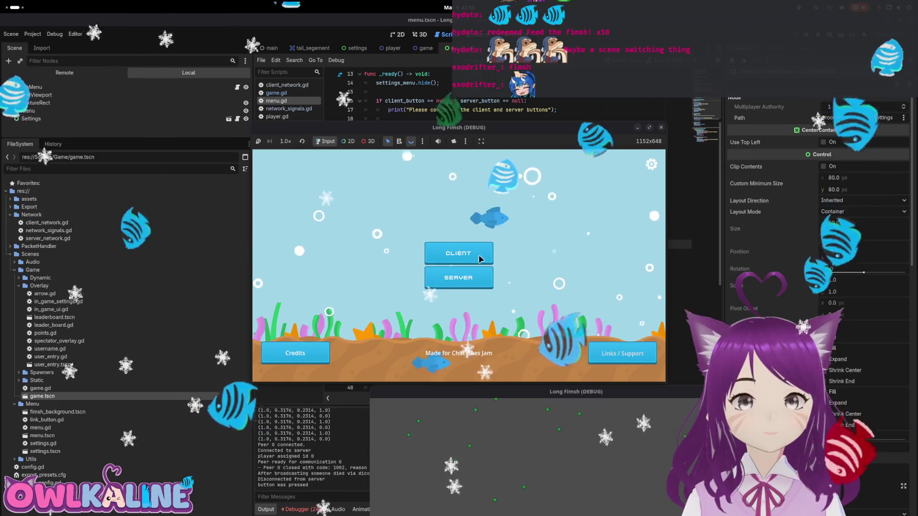
# Try the running-game view tools, dismiss the camera options, and stop the game
pyautogui.click(410, 143)
pyautogui.click(411, 142)
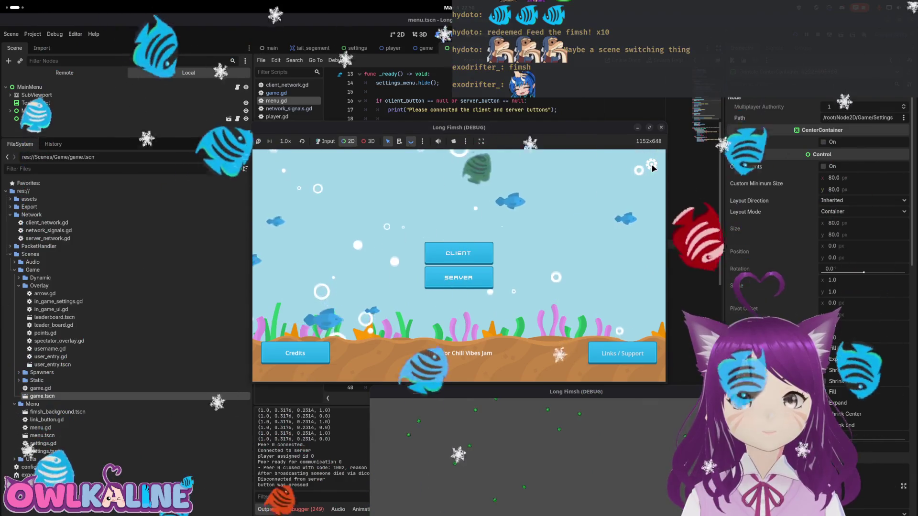
pyautogui.click(411, 142)
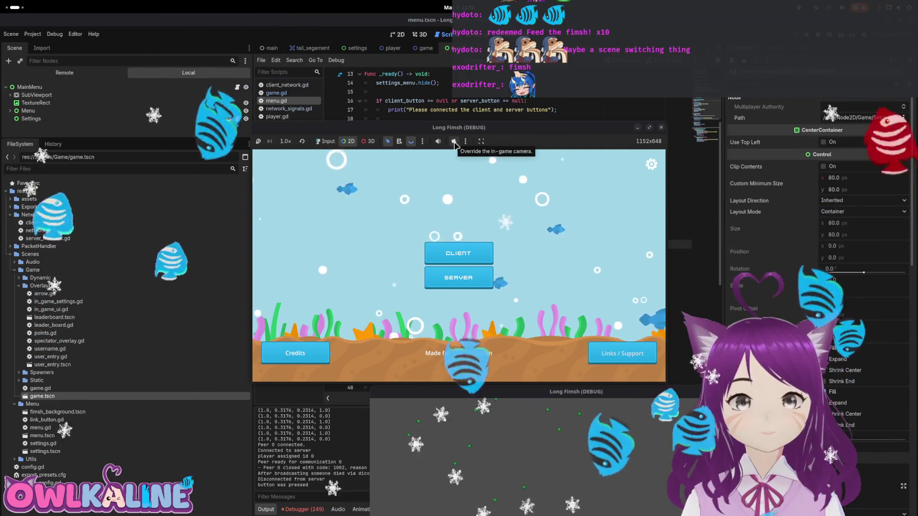
pyautogui.click(465, 142)
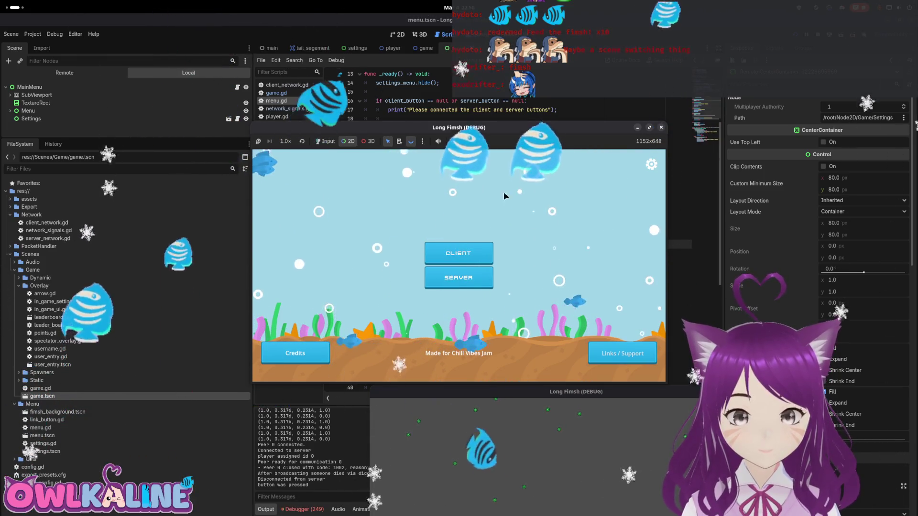
pyautogui.click(726, 127)
pyautogui.click(661, 127)
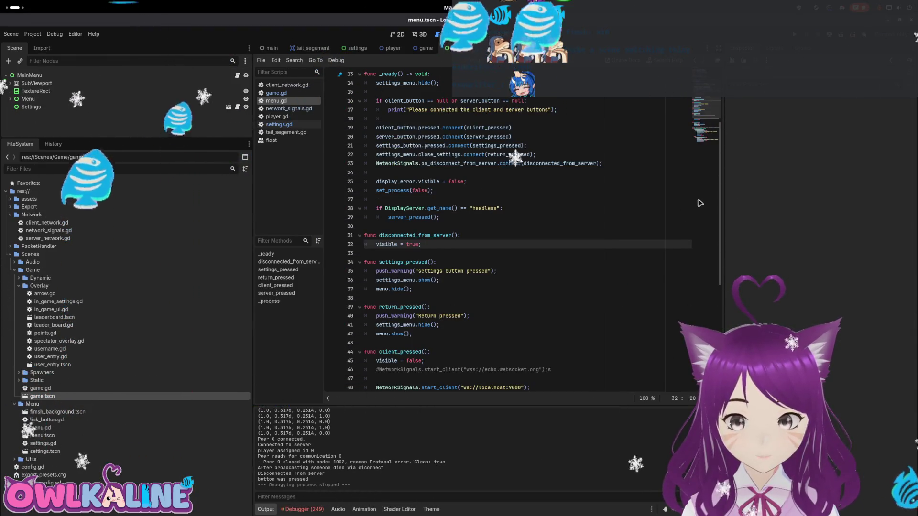
# Switch to game.gd and review the line 33 disconnect connection and spectator_menu.hide() code
pyautogui.click(447, 227)
pyautogui.press('Down')
pyautogui.press('Down')
pyautogui.press('Down')
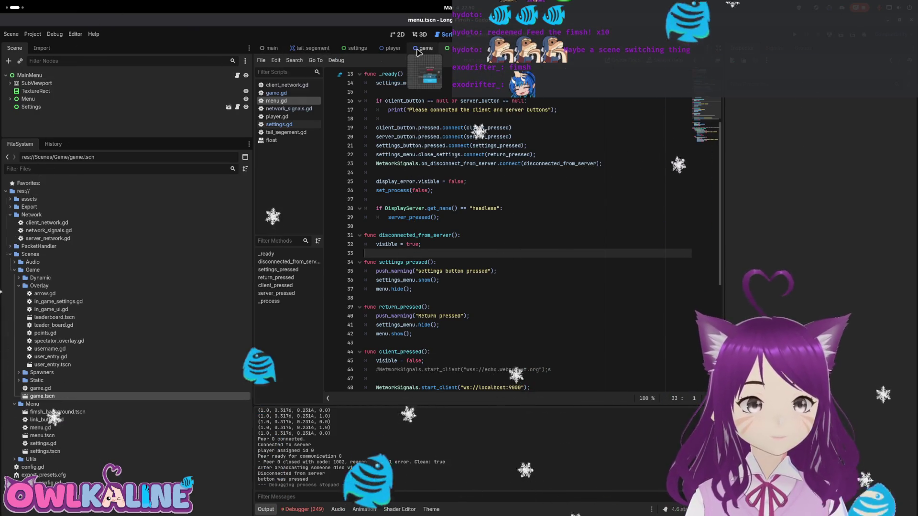
pyautogui.click(421, 48)
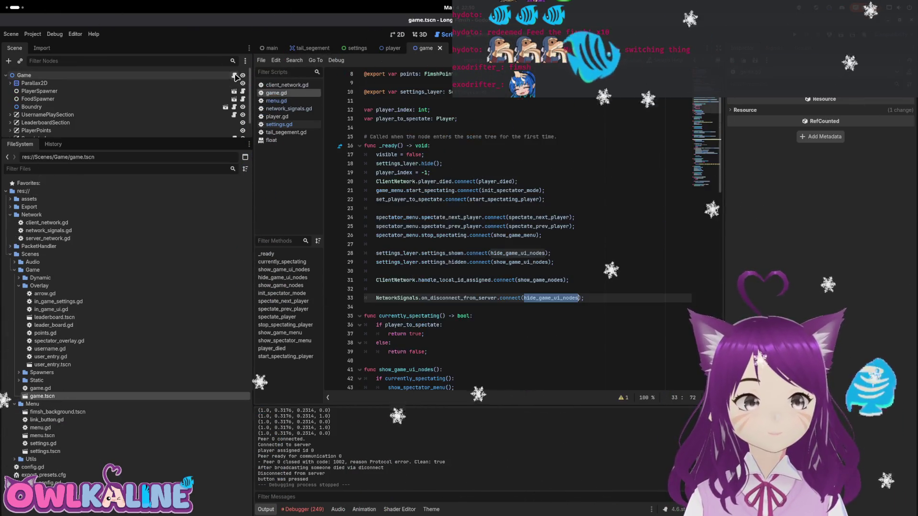
pyautogui.doubleClick(469, 298)
pyautogui.scroll(-5, 540, 170)
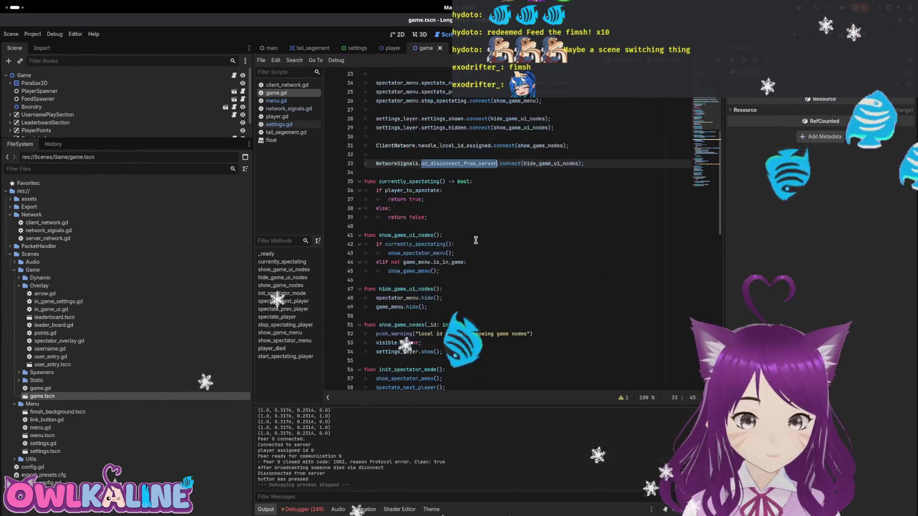
pyautogui.scroll(-3, 541, 170)
pyautogui.click(436, 224)
pyautogui.scroll(2, 437, 274)
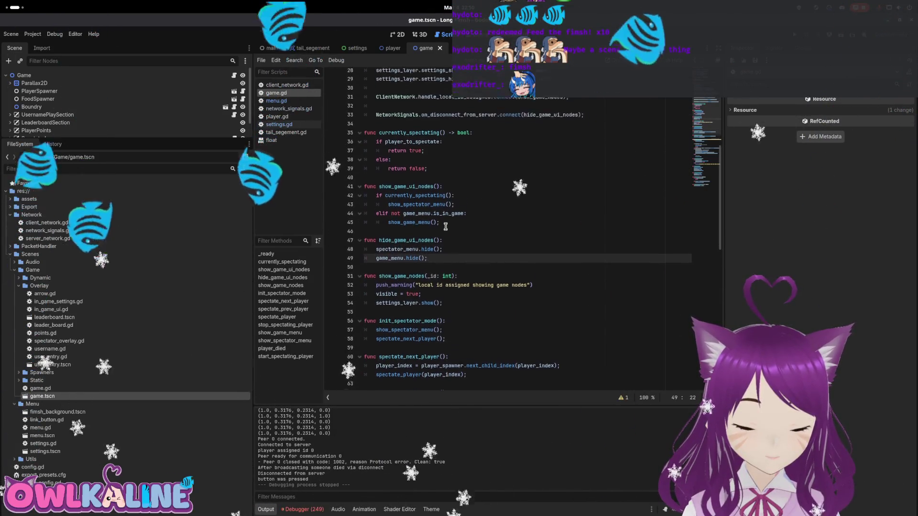
pyautogui.click(423, 270)
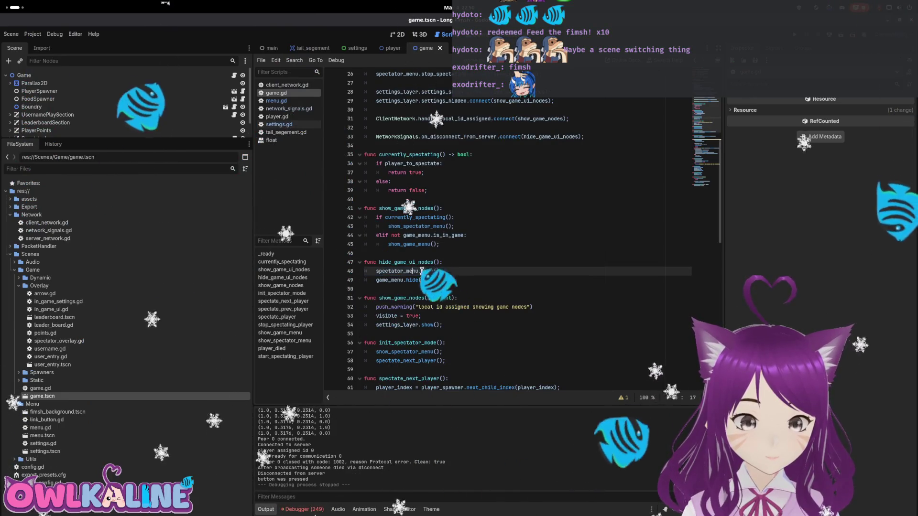
pyautogui.scroll(-2, 167, 115)
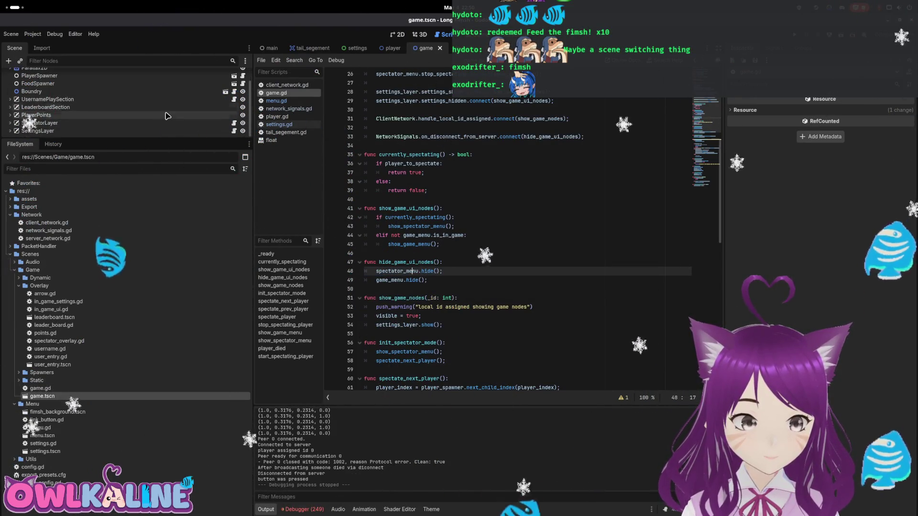
pyautogui.scroll(1, 167, 116)
pyautogui.scroll(3, 550, 191)
# Replace hide_game_ui_nodes with hide_game_overlay in the line 33 connect call
pyautogui.doubleClick(550, 217)
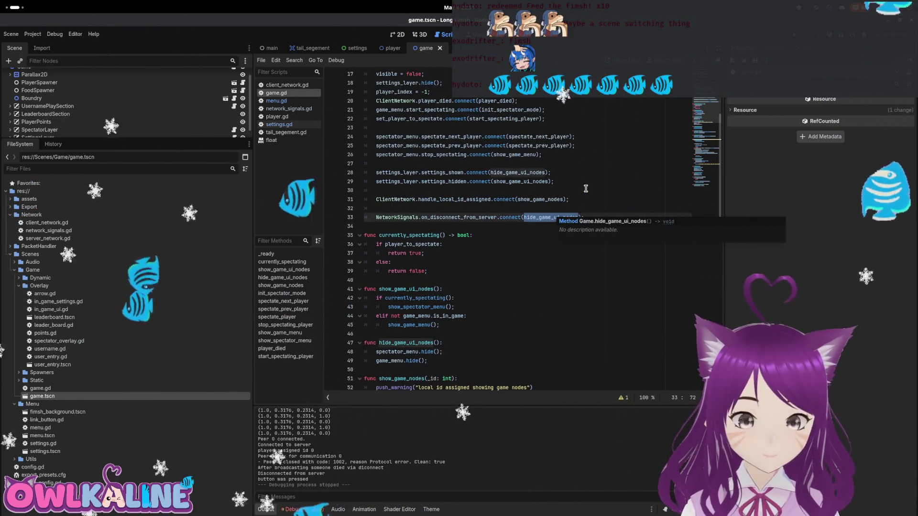
pyautogui.write('hide_gameOverlay')
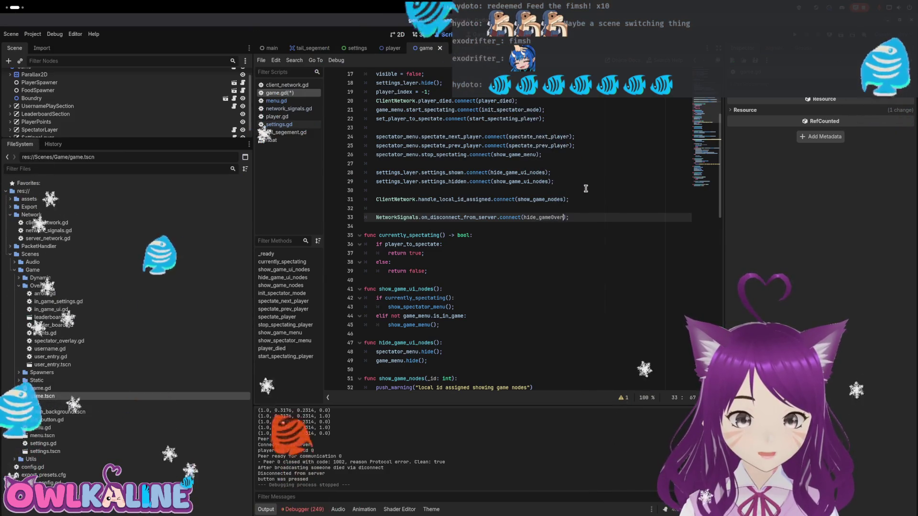
pyautogui.press('BackSpace')
pyautogui.press('BackSpace')
pyautogui.press('BackSpace')
pyautogui.write('_v')
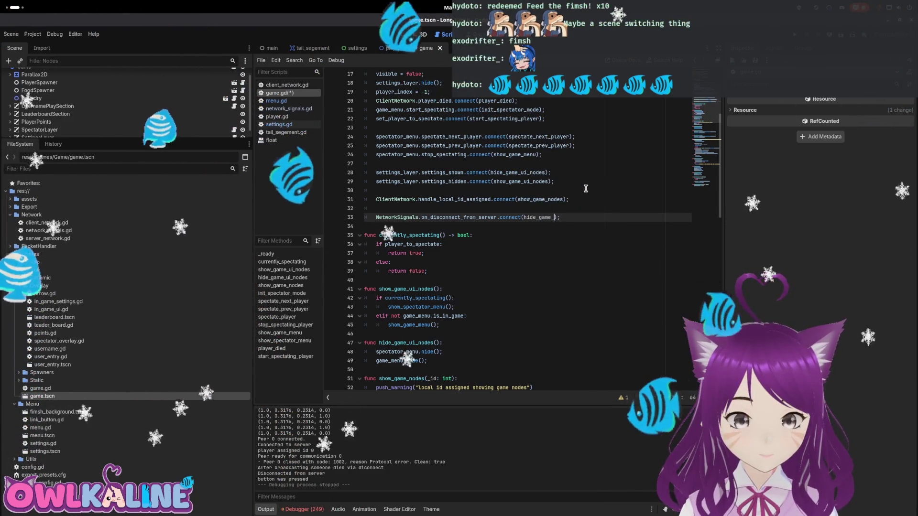
pyautogui.press('BackSpace')
pyautogui.write('overlay')
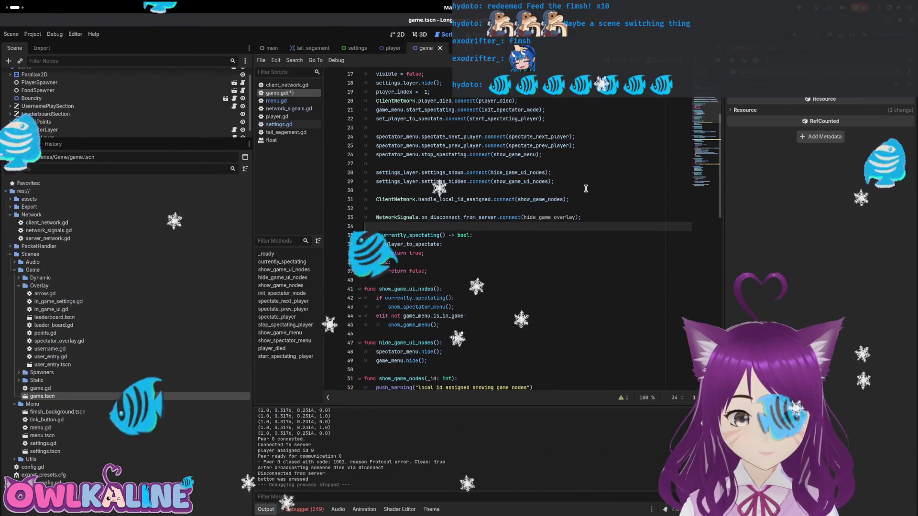
pyautogui.press('End')
pyautogui.press('Return')
pyautogui.press('Return')
pyautogui.write('func')
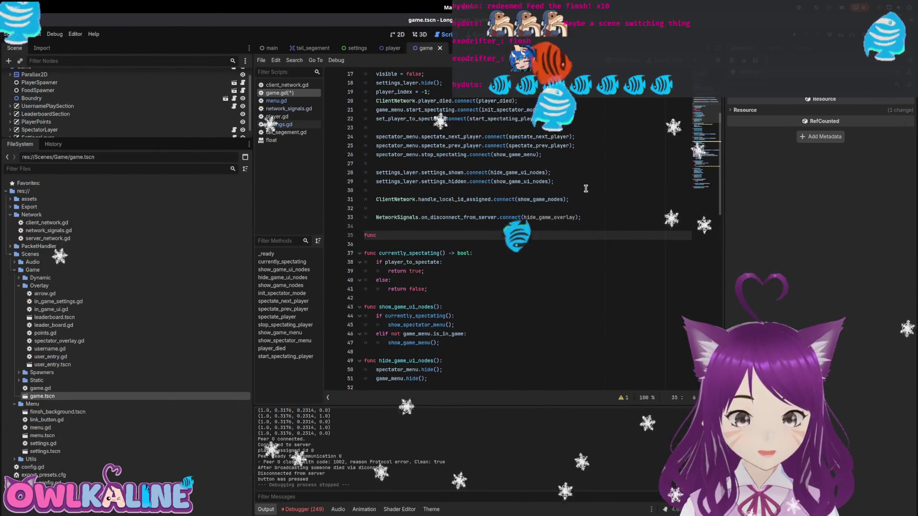
pyautogui.hotkey('ctrl', 'z')
pyautogui.hotkey('ctrl', 'z')
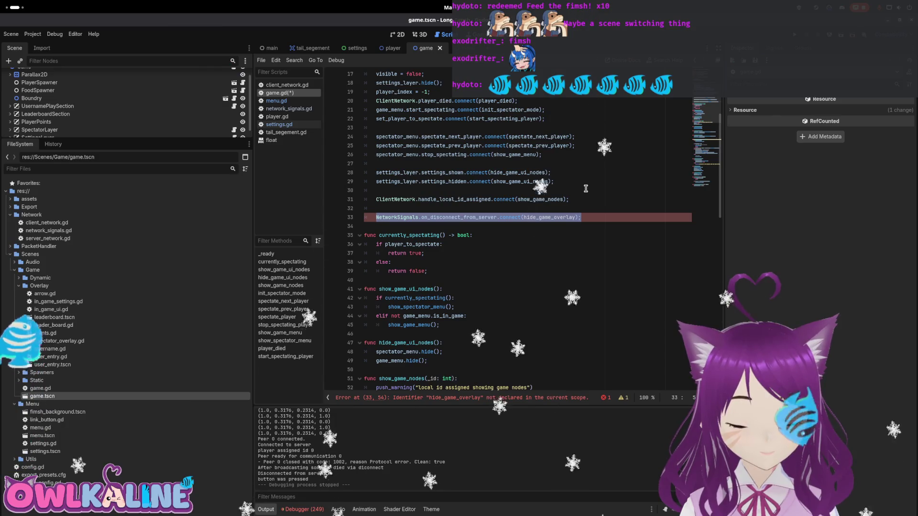
# Clear the connected function name and start a reset_game function below line 33
pyautogui.press('End')
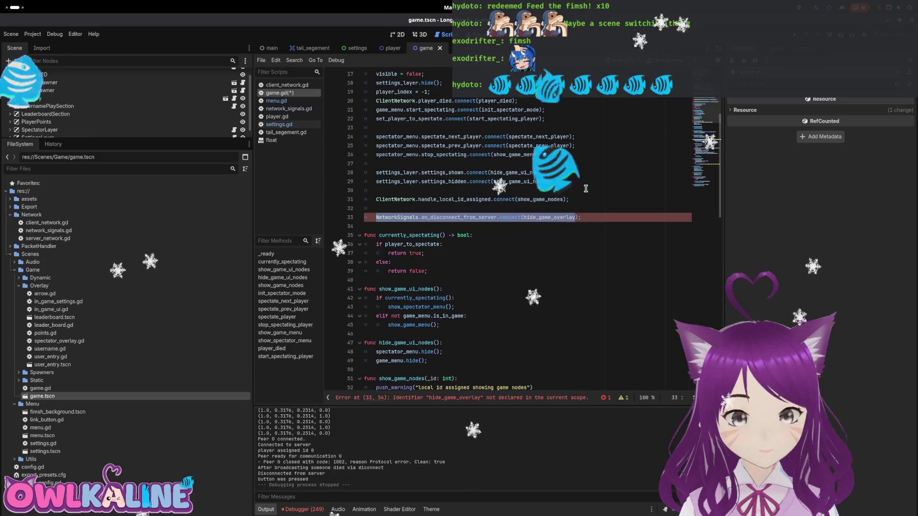
pyautogui.press('End')
pyautogui.press('Left')
pyautogui.press('Left')
pyautogui.hotkey('ctrl', 'BackSpace')
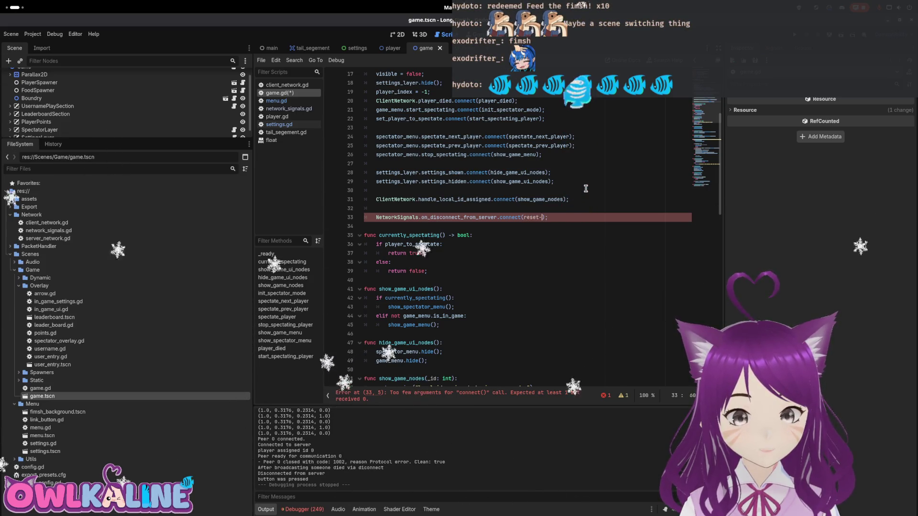
pyautogui.press('End')
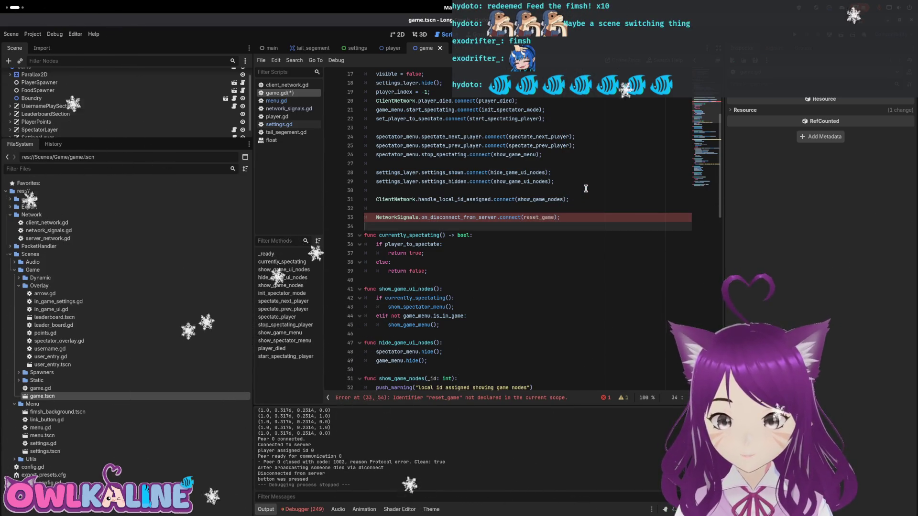
pyautogui.press('Return')
pyautogui.press('Return')
pyautogui.write('et_game():')
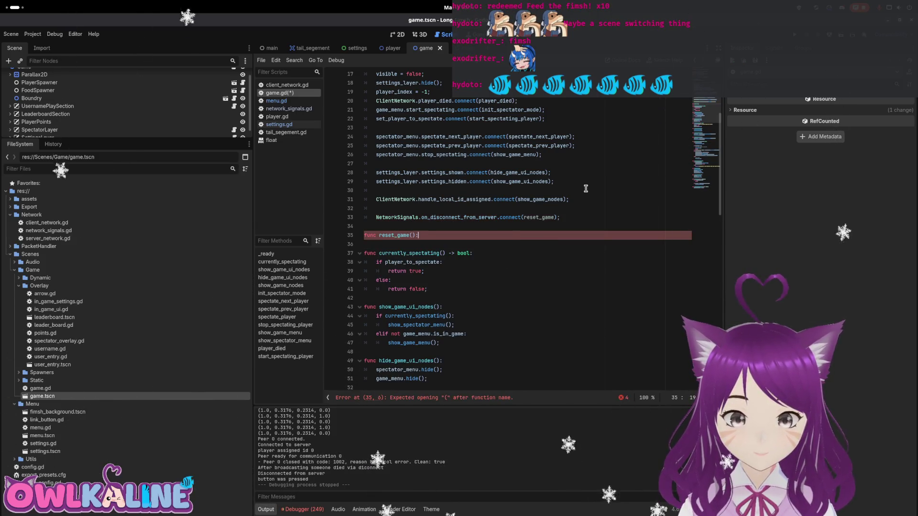
pyautogui.press('Return')
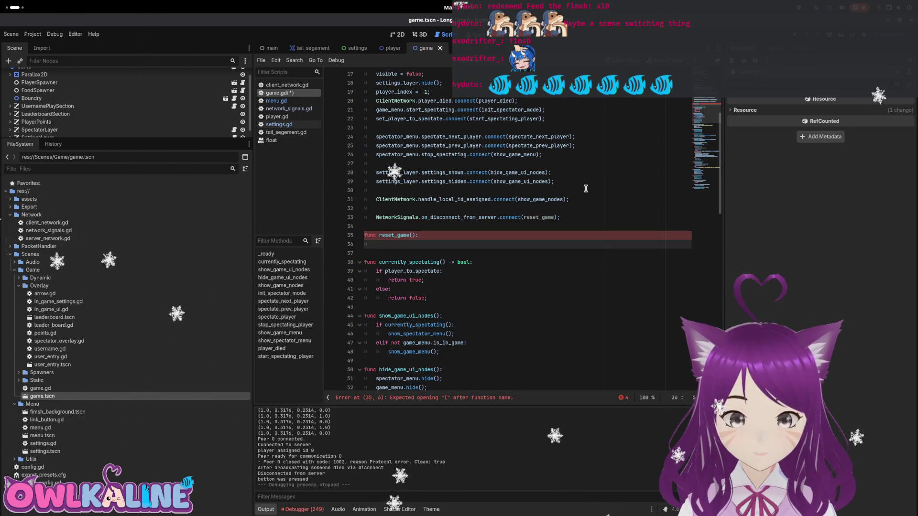
# Try a reload call in the new function, then delete it and undo back toward the connect call
pyautogui.write('relo')
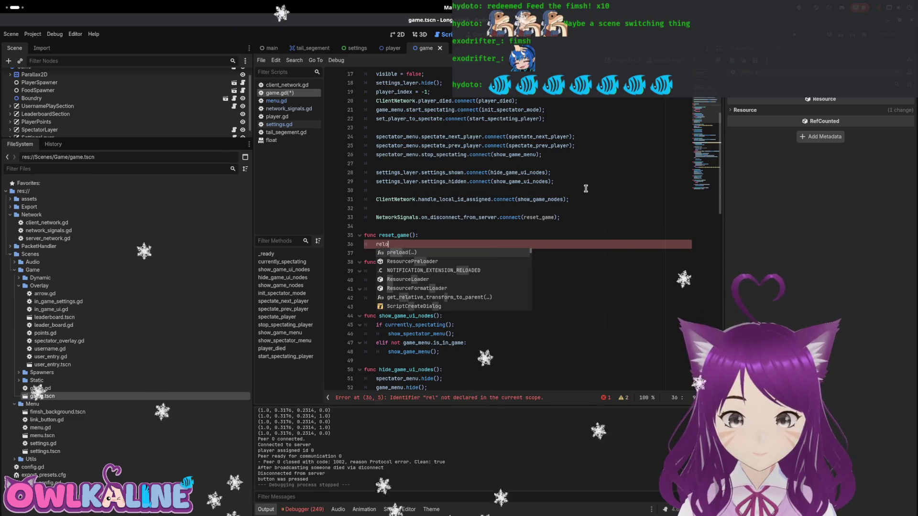
pyautogui.write('ad')
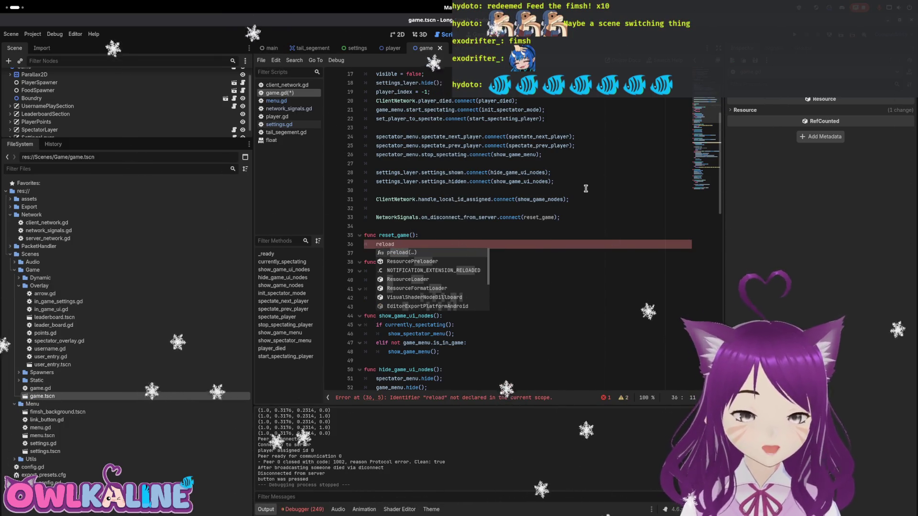
pyautogui.press('Down')
pyautogui.press('Down')
pyautogui.press('Down')
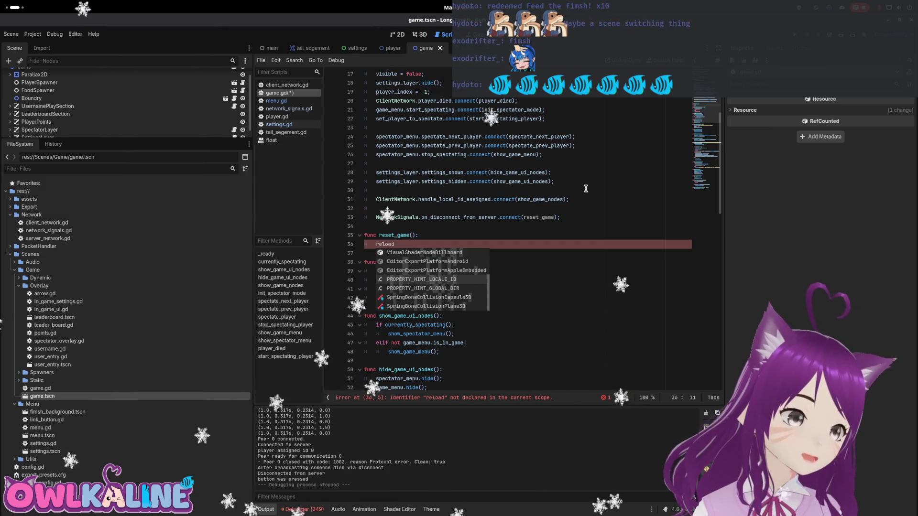
pyautogui.press('BackSpace')
pyautogui.press('BackSpace')
pyautogui.press('BackSpace')
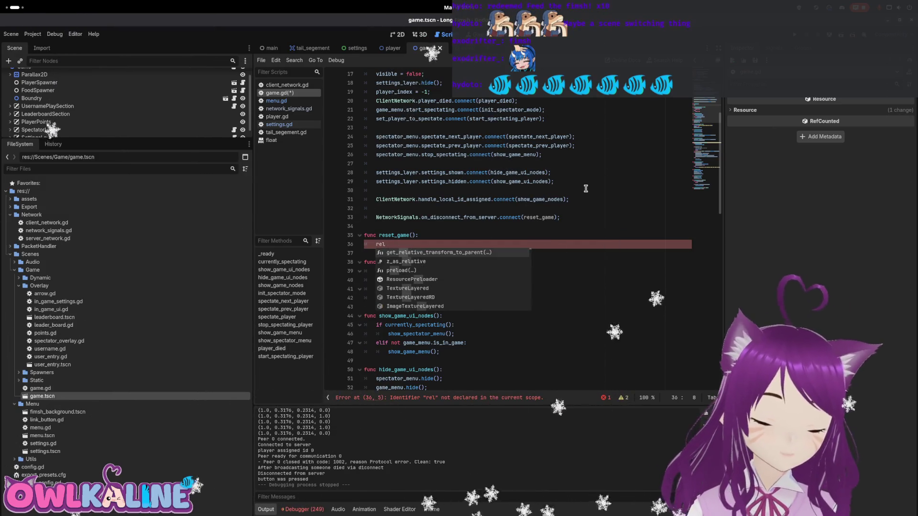
pyautogui.hotkey('shift', 'Up')
pyautogui.hotkey('shift', 'Down')
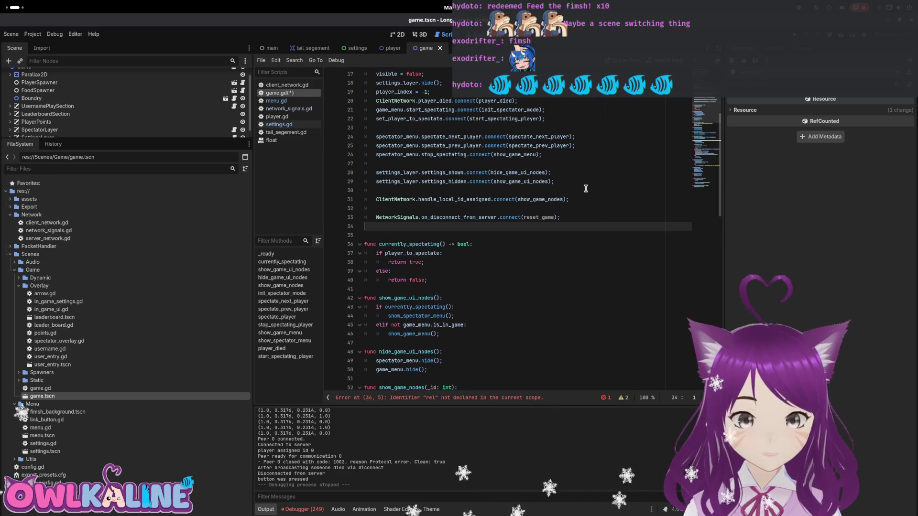
pyautogui.write('o')
pyautogui.hotkey('ctrl', 'BackSpace')
pyautogui.hotkey('ctrl', 'BackSpace')
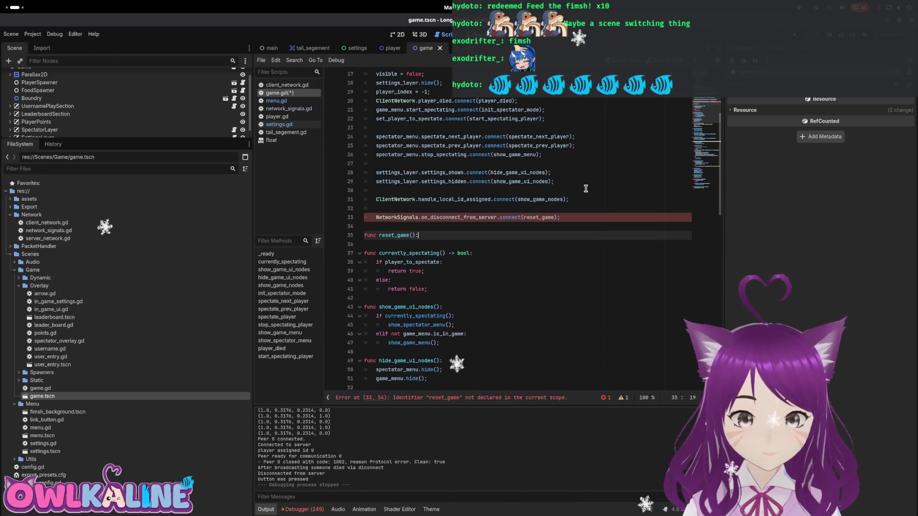
pyautogui.hotkey('ctrl', 'z')
pyautogui.hotkey('ctrl', 'z')
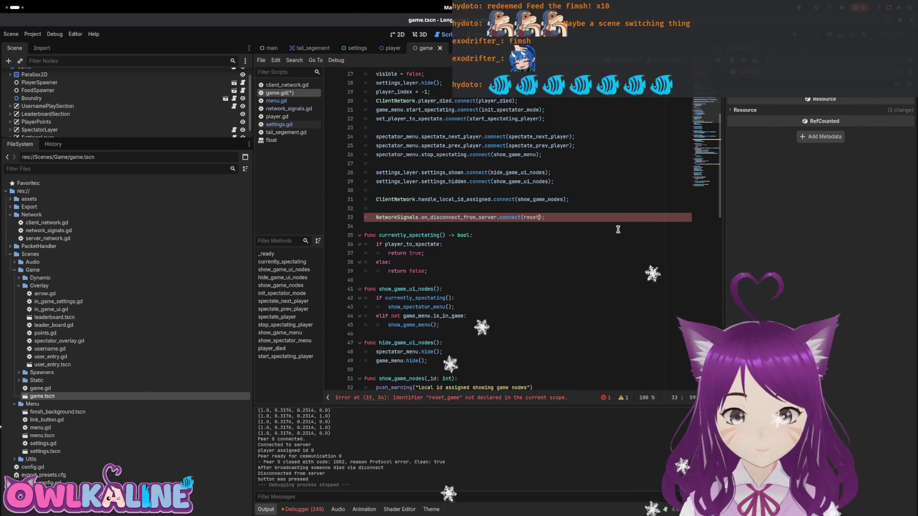
# Begin declaring a new func hide_ below the connect call
pyautogui.click(472, 232)
pyautogui.hotkey('ctrl', 'shift', 'Return')
pyautogui.hotkey('ctrl', 'shift', 'Return')
pyautogui.write('func hid')
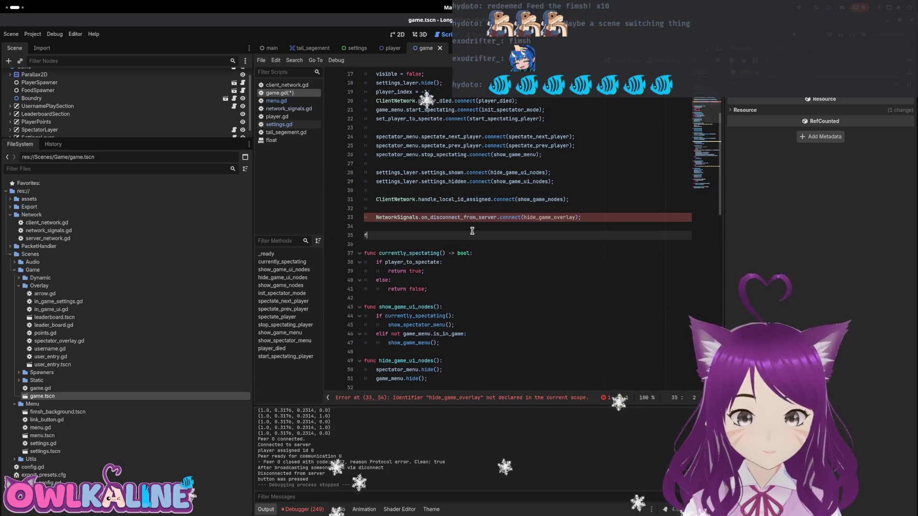
pyautogui.write('e_game_overla')
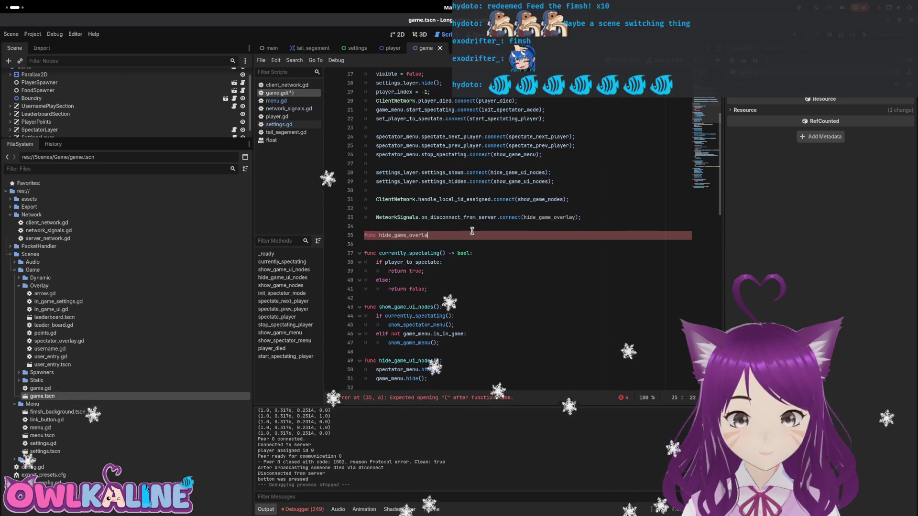
pyautogui.write(':')
# Add points.hide() as the first line of hide_game_overlay and save game.gd
pyautogui.press('Return')
pyautogui.write('s;')
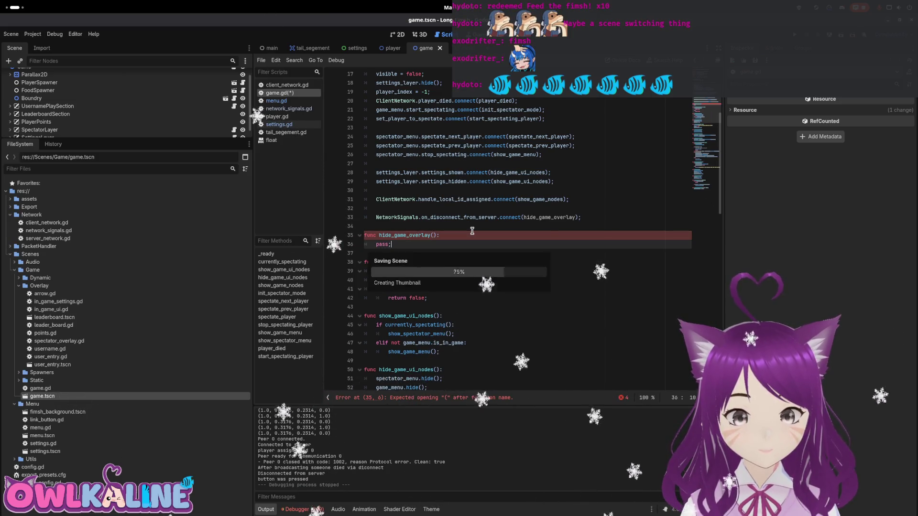
pyautogui.hotkey('ctrl', 'shift', 'Return')
pyautogui.hotkey('ctrl', 's')
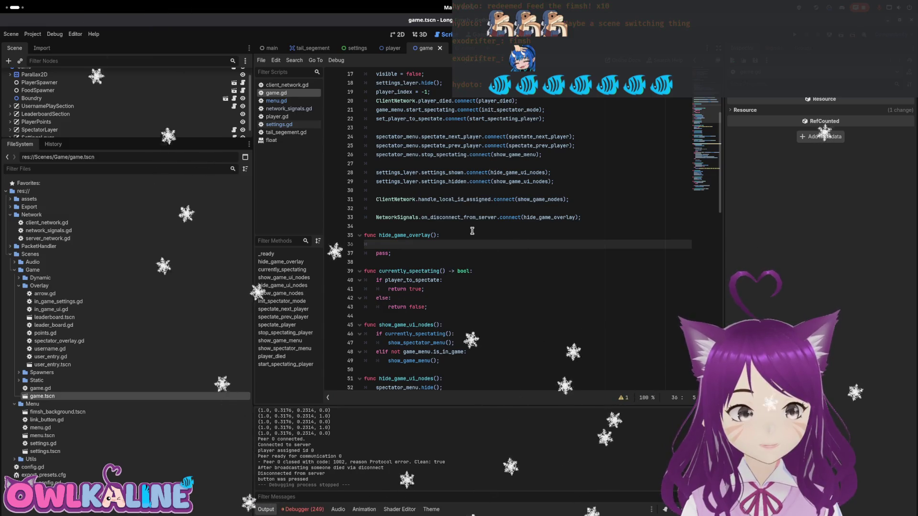
pyautogui.scroll(5, 470, 223)
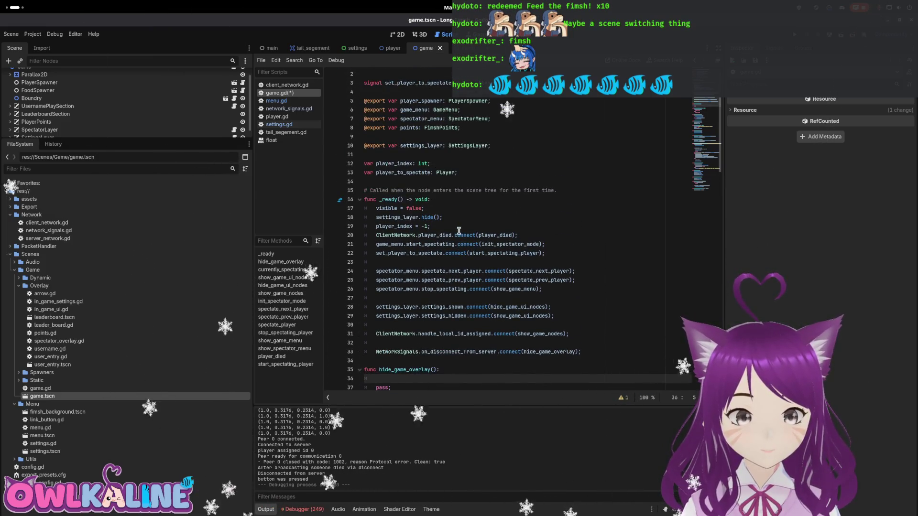
pyautogui.scroll(1, 175, 115)
pyautogui.scroll(-2, 486, 242)
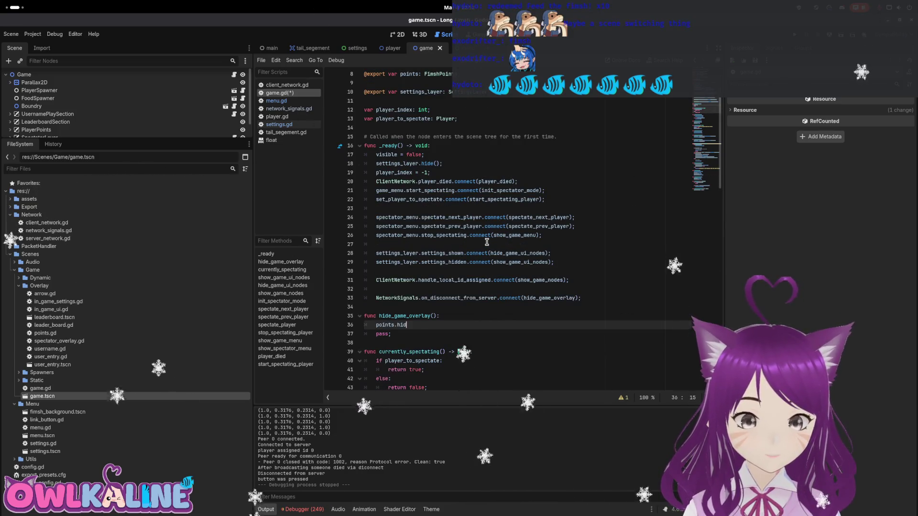
pyautogui.write(';')
pyautogui.press('Return')
pyautogui.scroll(2, 487, 242)
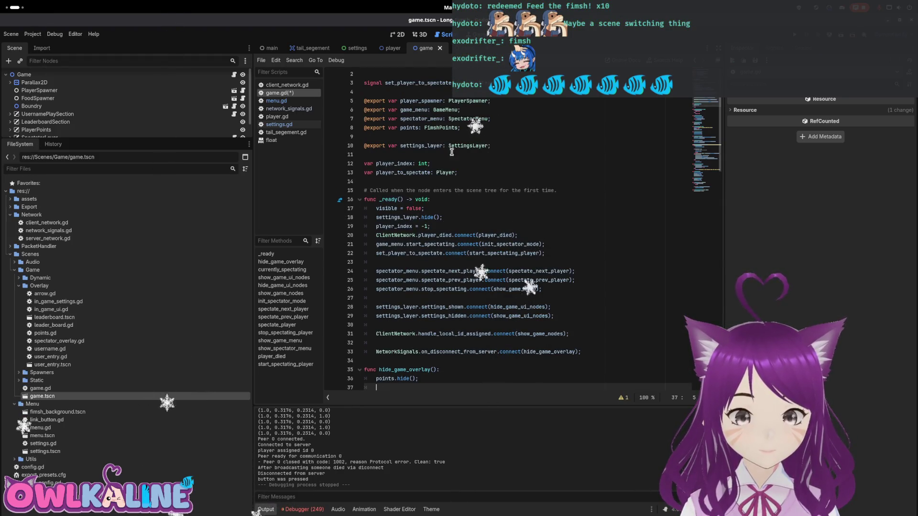
# Add settings_layer.hide(), game_menu.hide() and spectator_menu.hide() calls below points.hide()
pyautogui.write('sett')
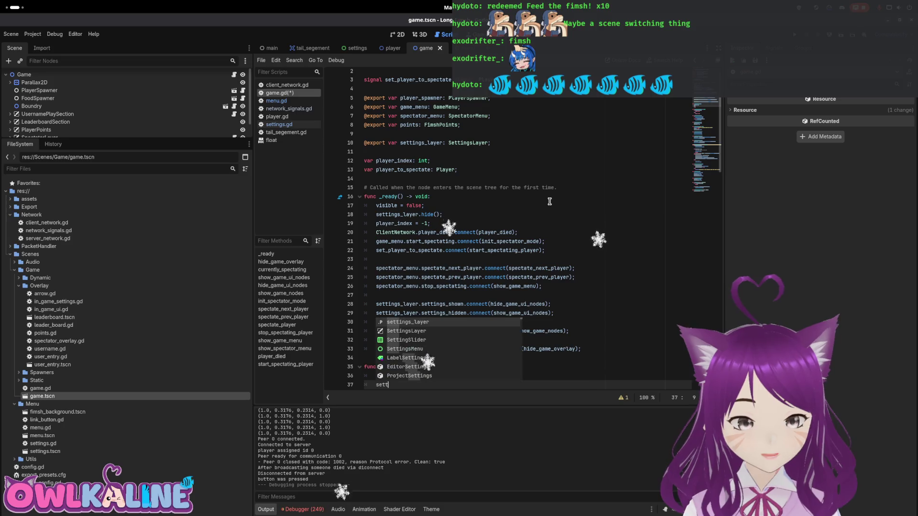
pyautogui.press('Return')
pyautogui.write('.h')
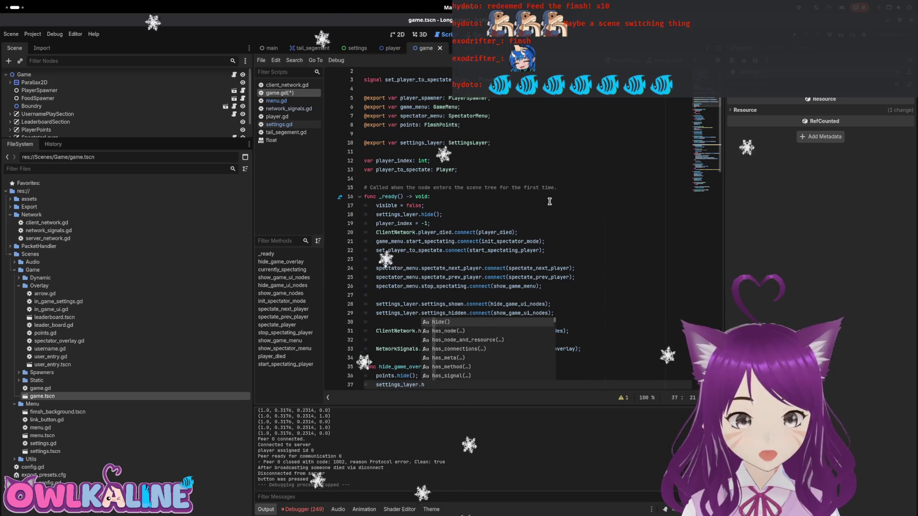
pyautogui.press('Return')
pyautogui.write(';')
pyautogui.press('Return')
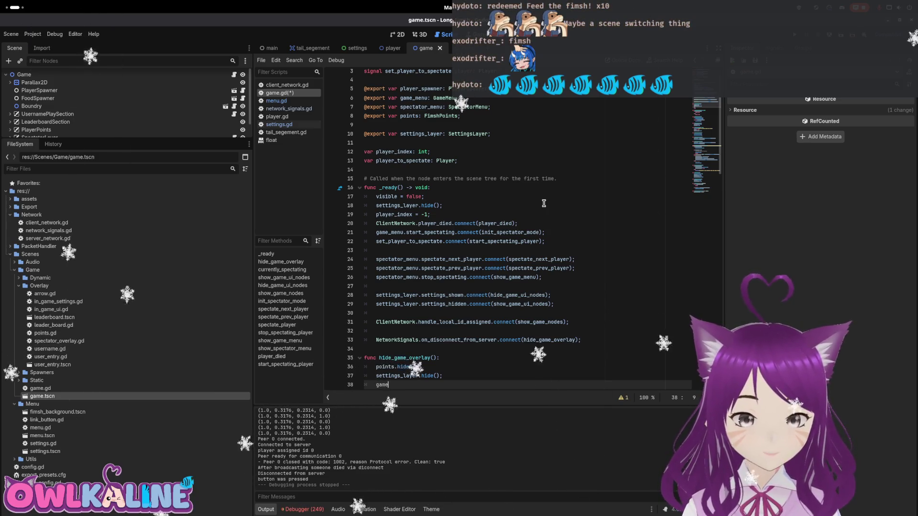
pyautogui.press('Return')
pyautogui.write('.hide')
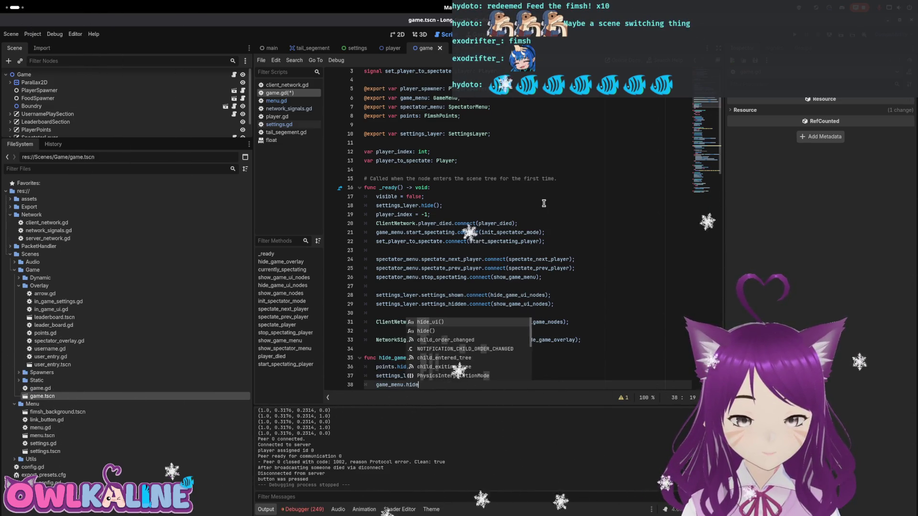
pyautogui.write('();')
pyautogui.press('Return')
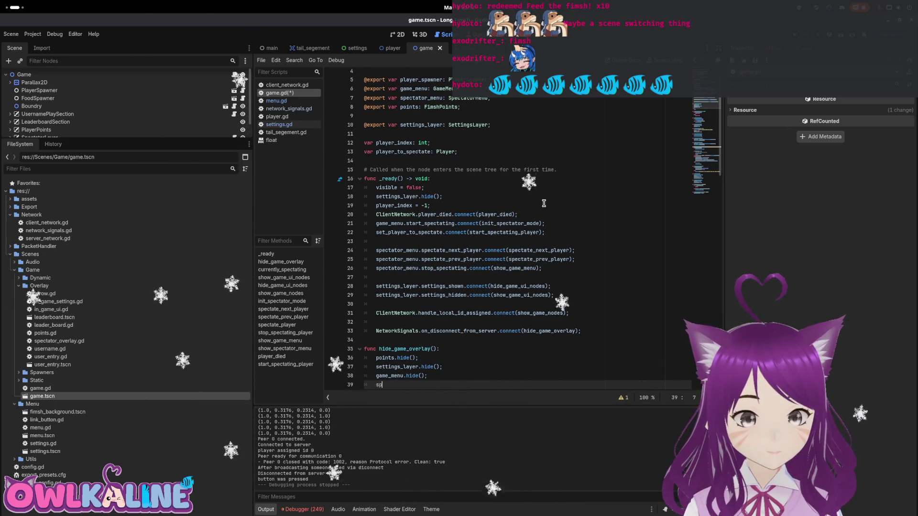
pyautogui.write('ec')
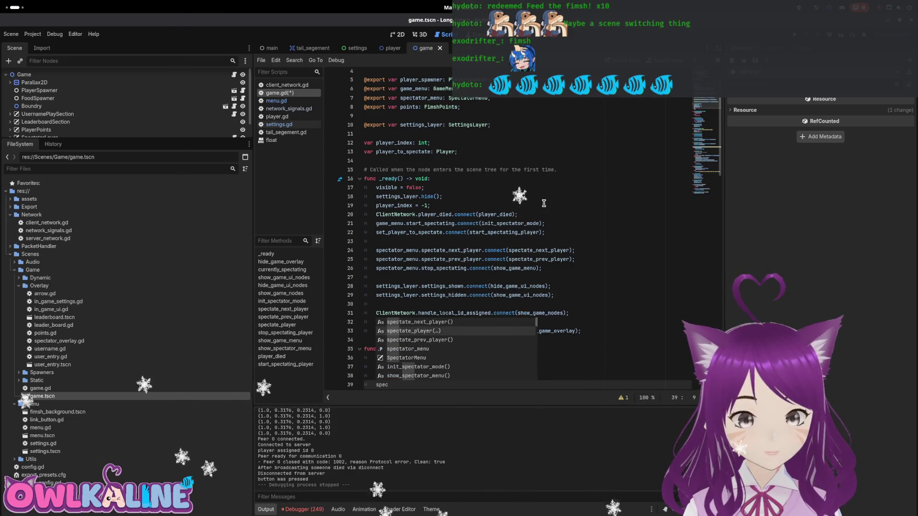
pyautogui.press('Down')
pyautogui.press('Down')
pyautogui.press('Down')
pyautogui.press('Return')
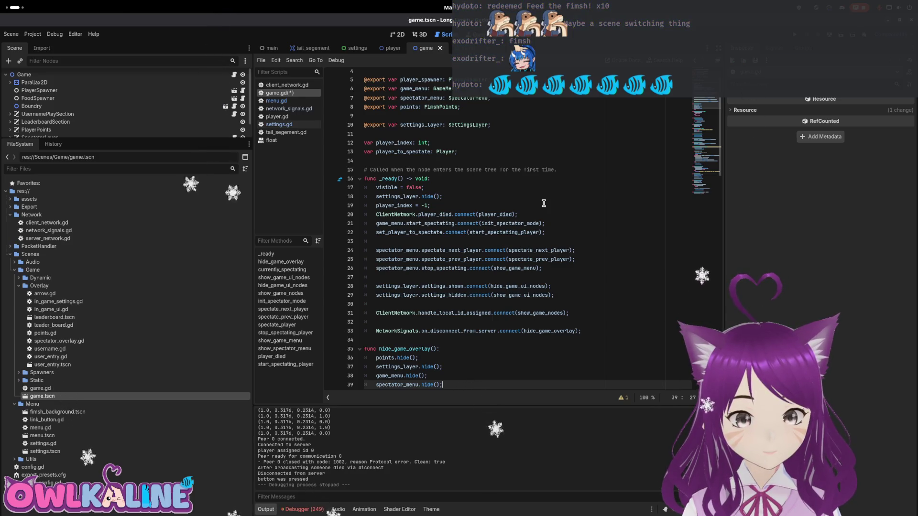
# Save game.gd, delete the leftover pass line, and launch a test run
pyautogui.scroll(1, 537, 200)
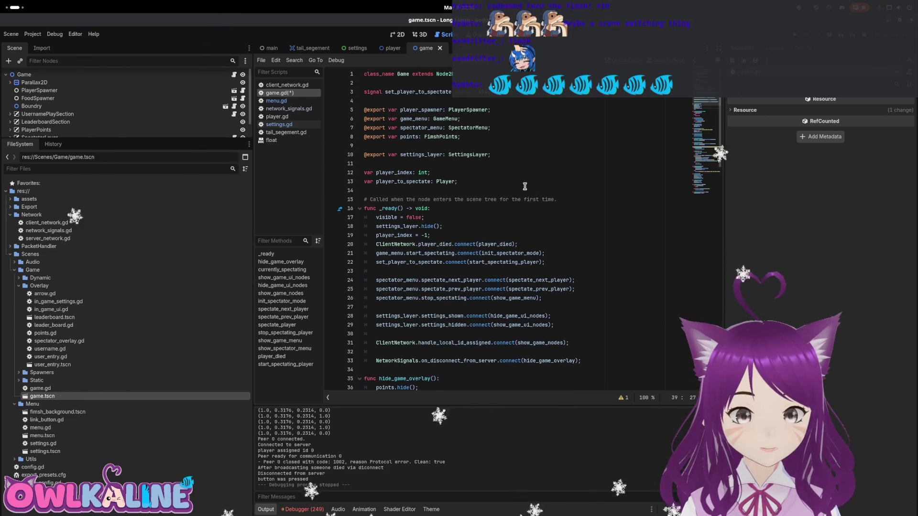
pyautogui.scroll(-2, 522, 172)
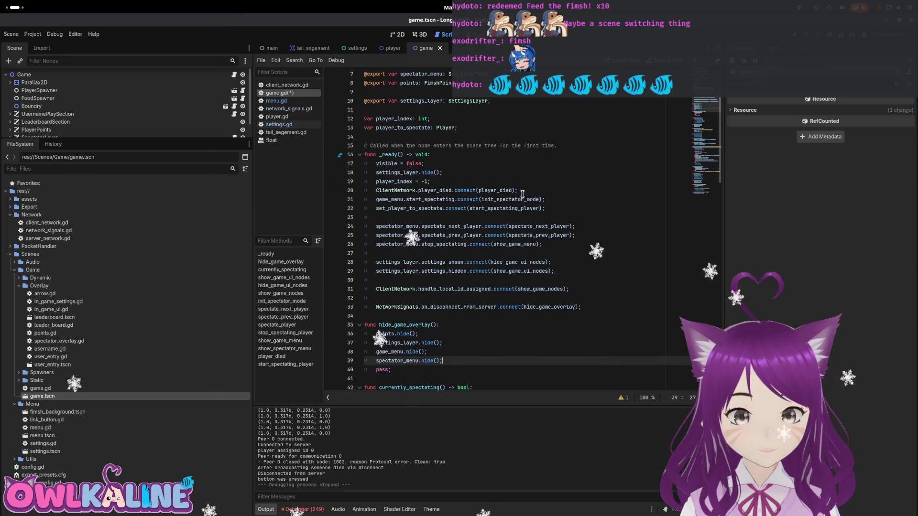
pyautogui.hotkey('ctrl', 's')
pyautogui.scroll(-3, 519, 201)
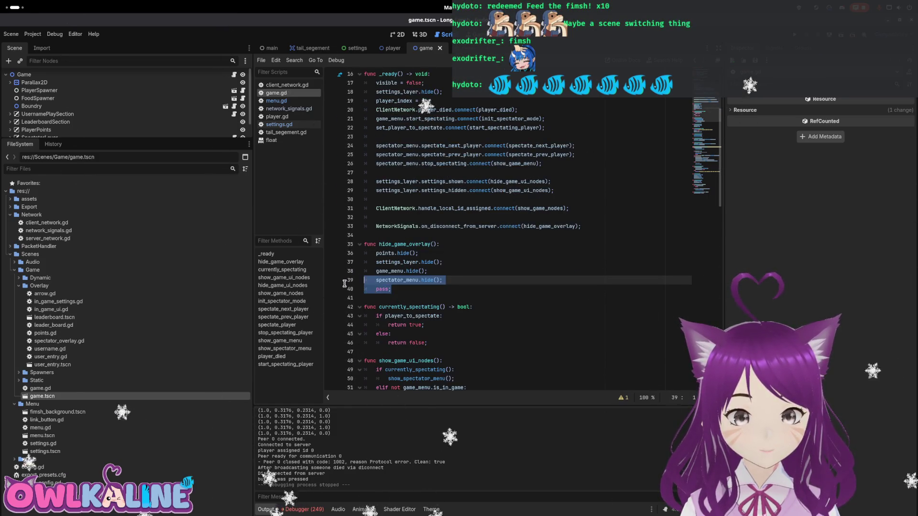
pyautogui.moveTo(344, 284); pyautogui.dragTo(390, 296)
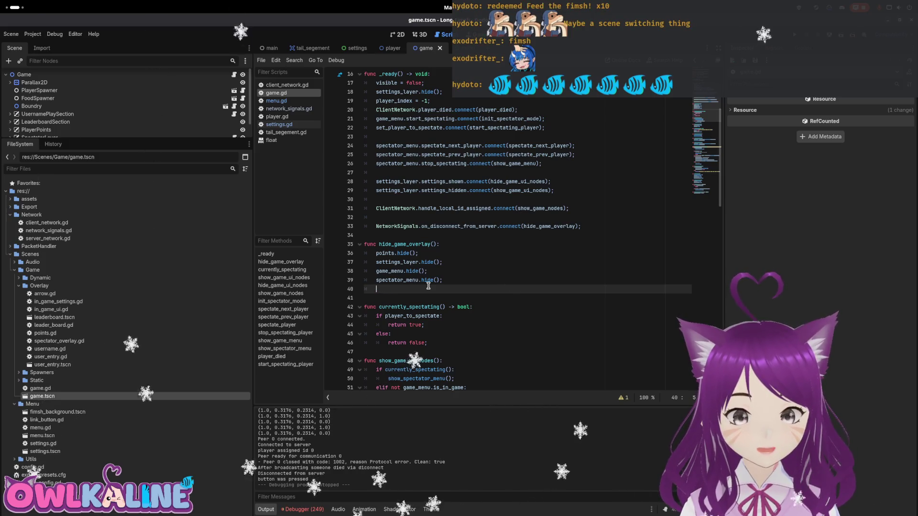
pyautogui.press('BackSpace')
pyautogui.press('BackSpace')
pyautogui.press('F5')
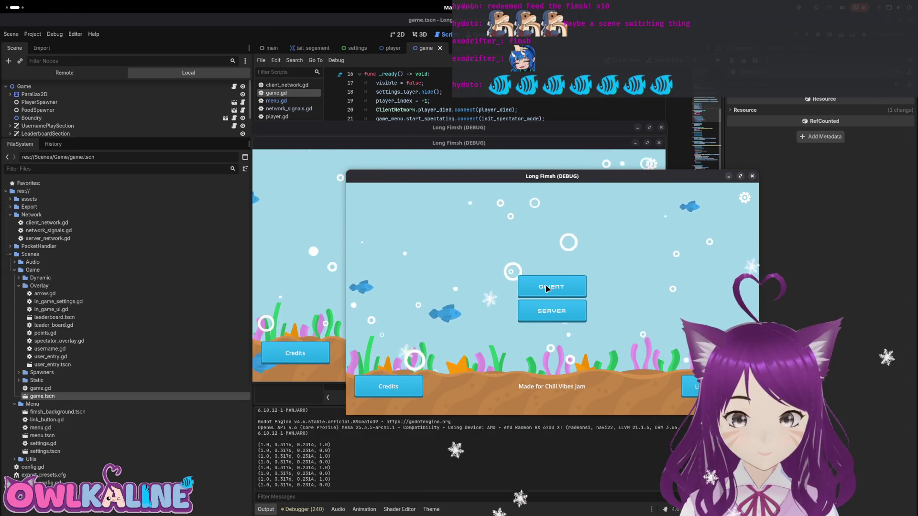
# Stop the Long Fimsh test run and return to the hide calls in game.gd
pyautogui.click(306, 266)
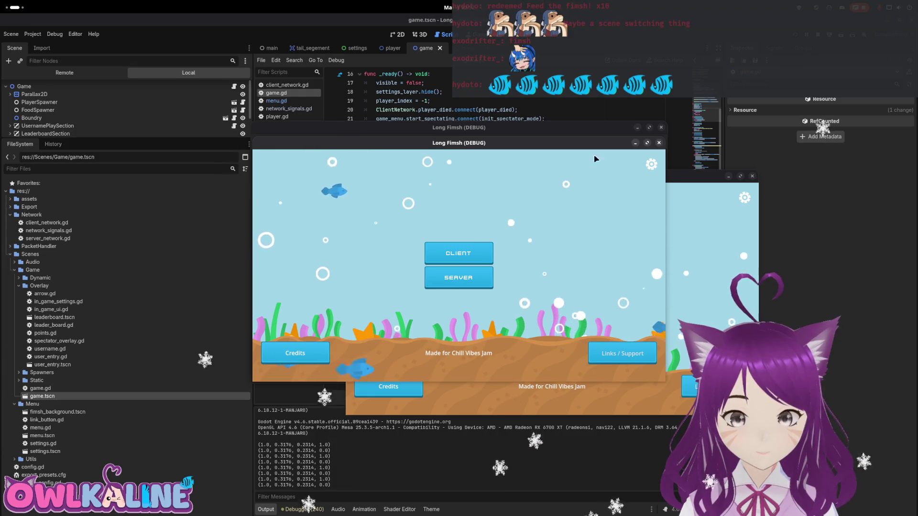
pyautogui.click(817, 35)
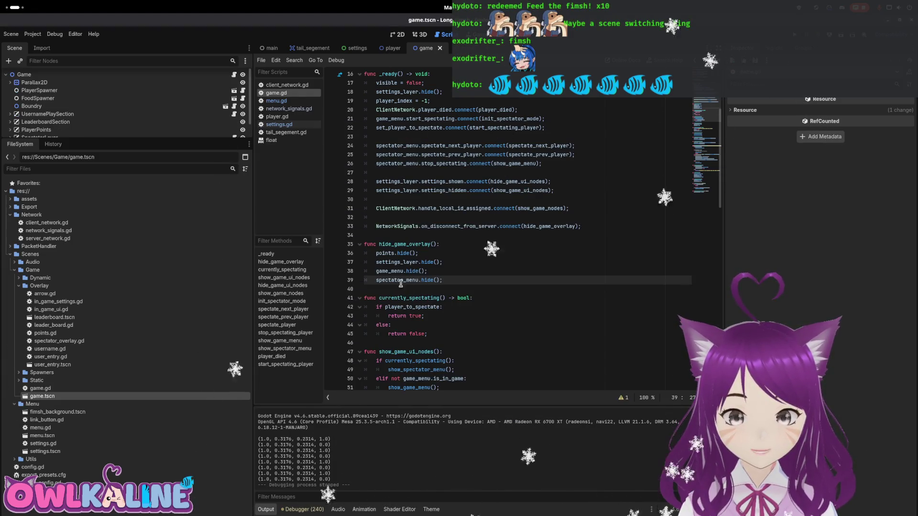
pyautogui.click(371, 256)
# Comment out the four hide() calls and add a line under the hide_game_overlay header for pass
pyautogui.press('Down')
pyautogui.press('Left')
pyautogui.write('#')
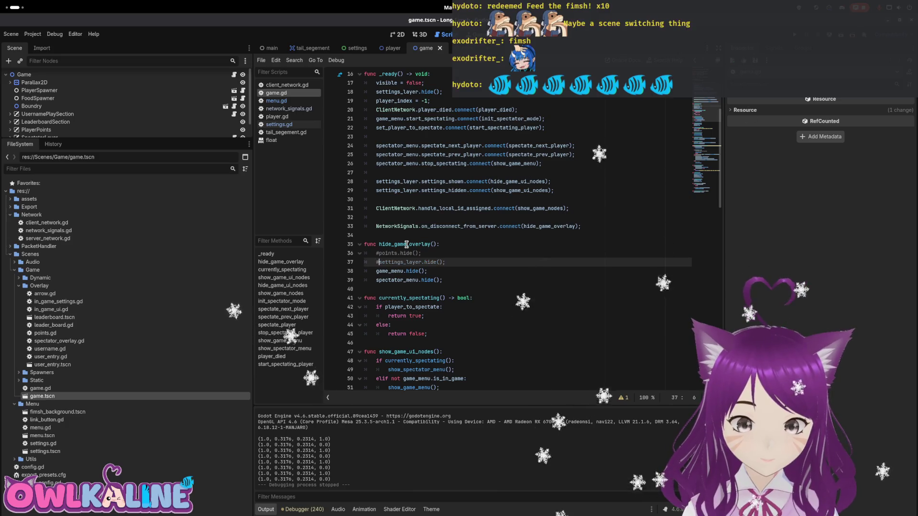
pyautogui.press('Down')
pyautogui.press('Left')
pyautogui.write('#')
pyautogui.press('Down')
pyautogui.press('Left')
pyautogui.write('#')
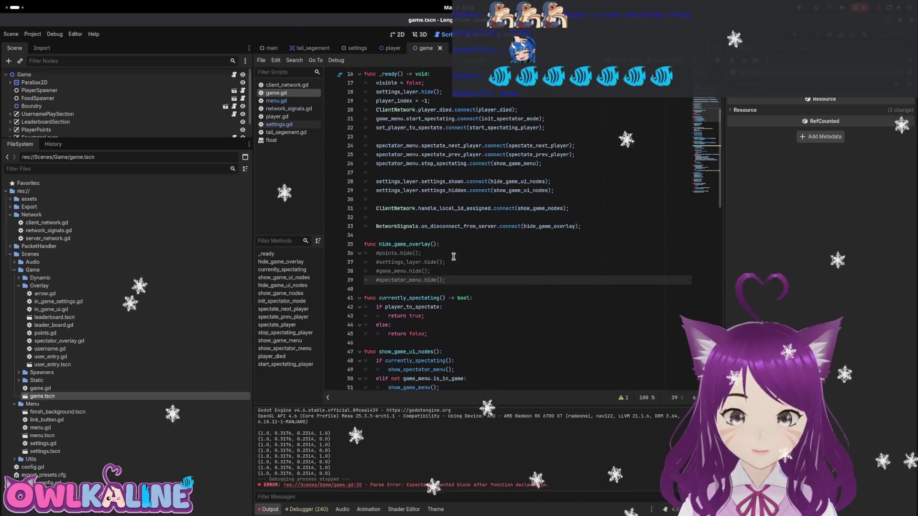
pyautogui.click(454, 245)
pyautogui.press('Return')
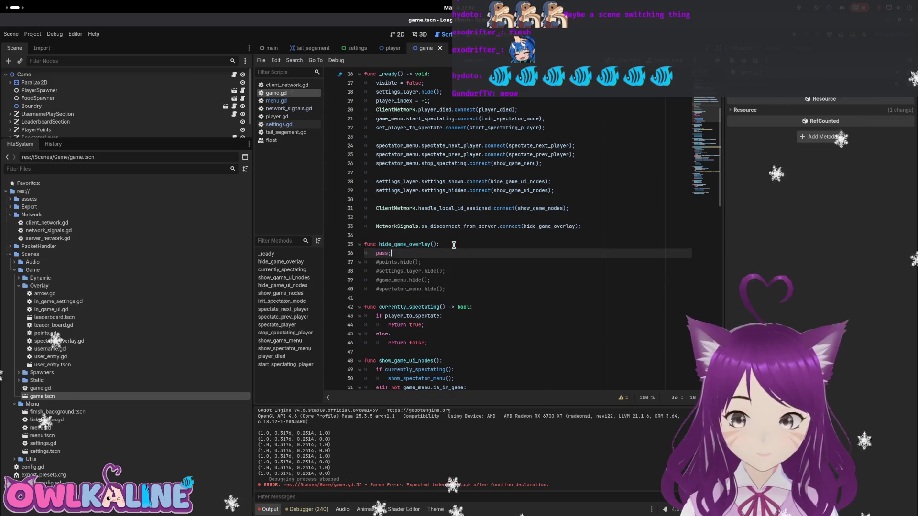
# Run the game briefly, stop it, and uncomment the four hide calls in hide_game_overlay
pyautogui.press('F5')
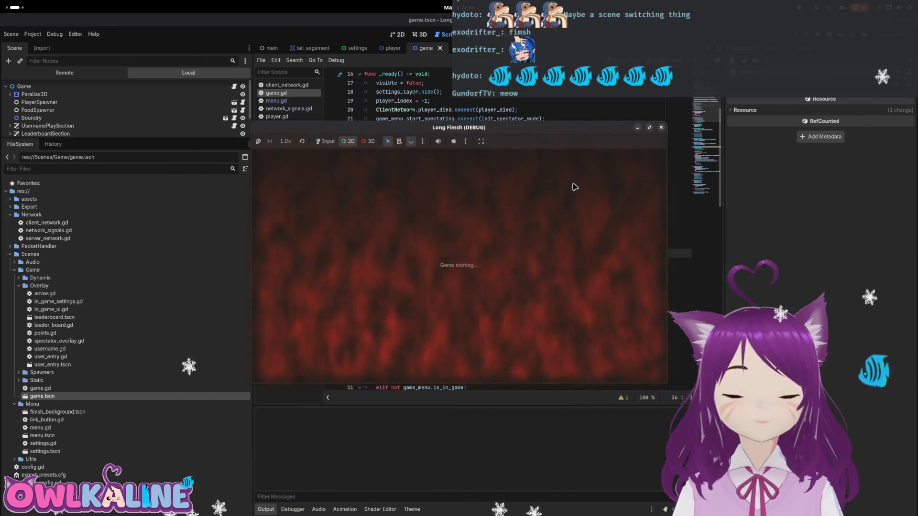
pyautogui.click(458, 276)
pyautogui.click(461, 261)
pyautogui.click(458, 254)
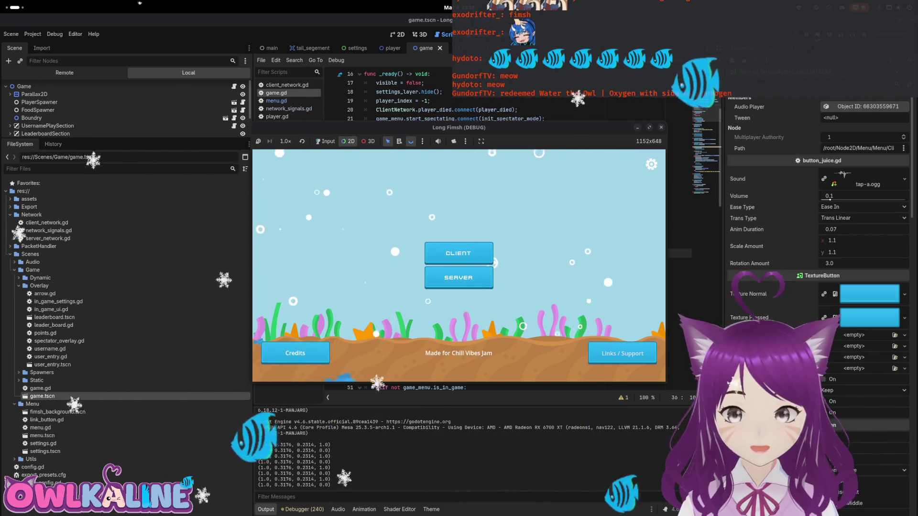
pyautogui.press('F8')
pyautogui.hotkey('shift', 'Down')
pyautogui.hotkey('shift', 'Down')
pyautogui.hotkey('shift', 'Down')
pyautogui.hotkey('ctrl', 'k')
pyautogui.hotkey('ctrl', 'shift', 'k')
# Relaunch, host as server in one window, join and play as client, then open the settings overlay
pyautogui.press('F5')
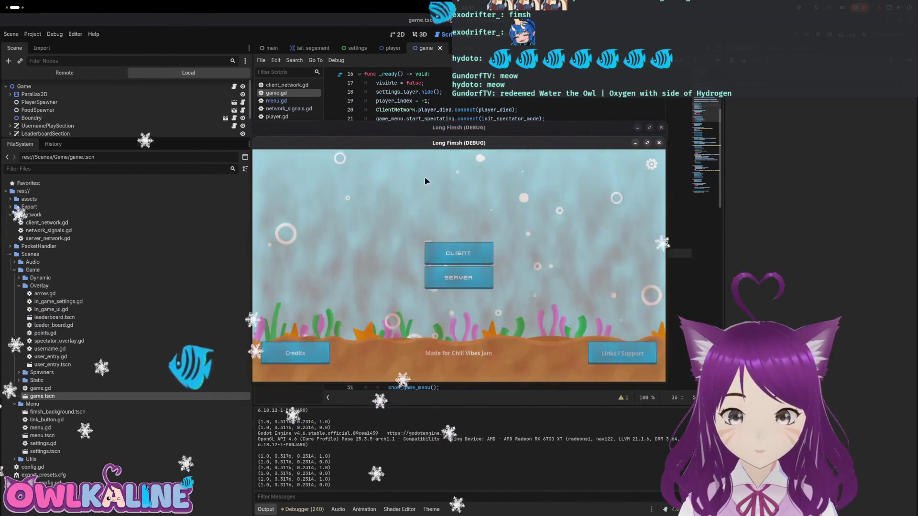
pyautogui.moveTo(459, 168); pyautogui.dragTo(450, 143)
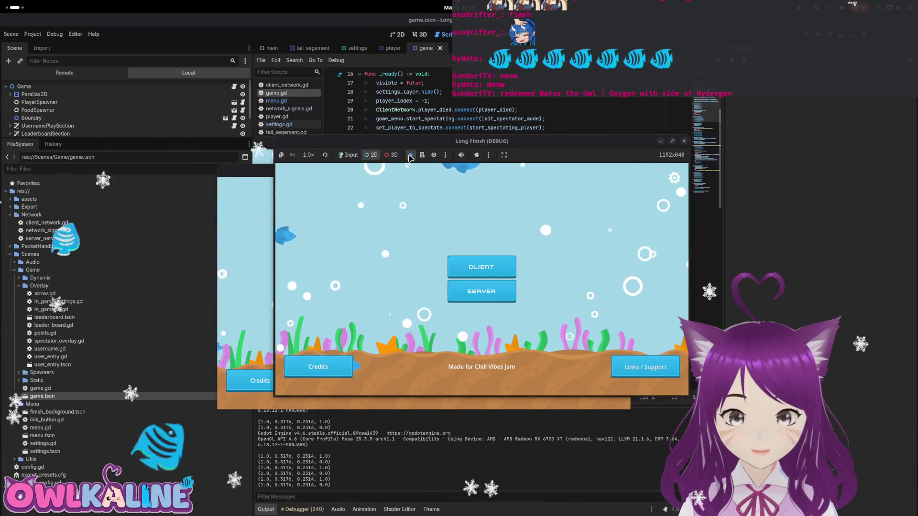
pyautogui.click(349, 155)
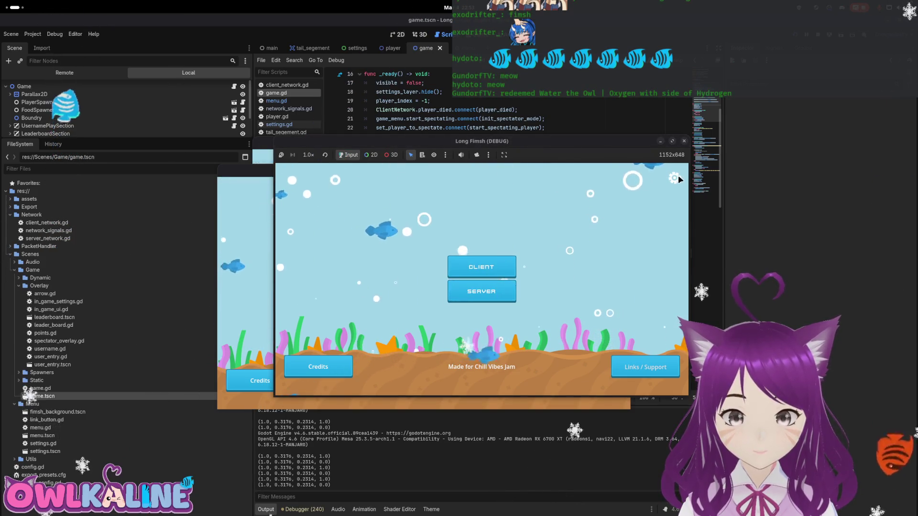
pyautogui.click(496, 297)
pyautogui.click(477, 292)
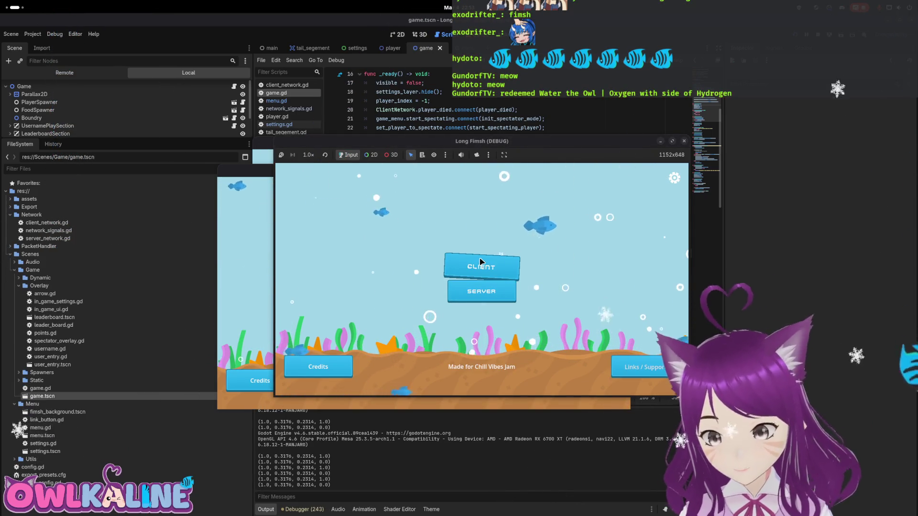
pyautogui.click(482, 262)
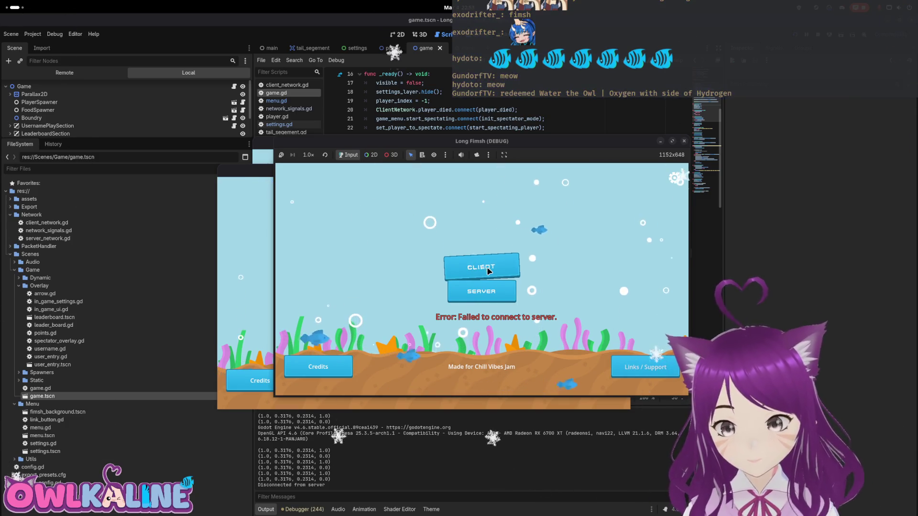
pyautogui.click(495, 291)
pyautogui.moveTo(487, 147); pyautogui.dragTo(700, 159)
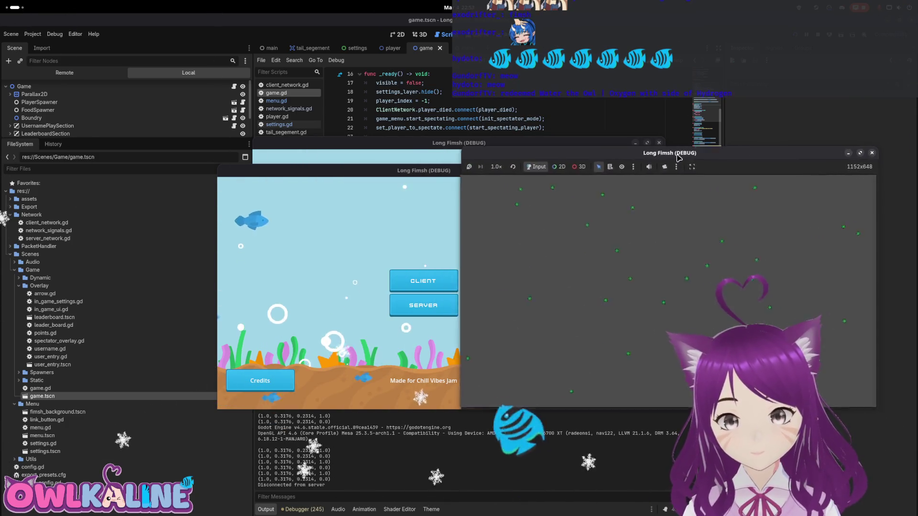
pyautogui.click(421, 279)
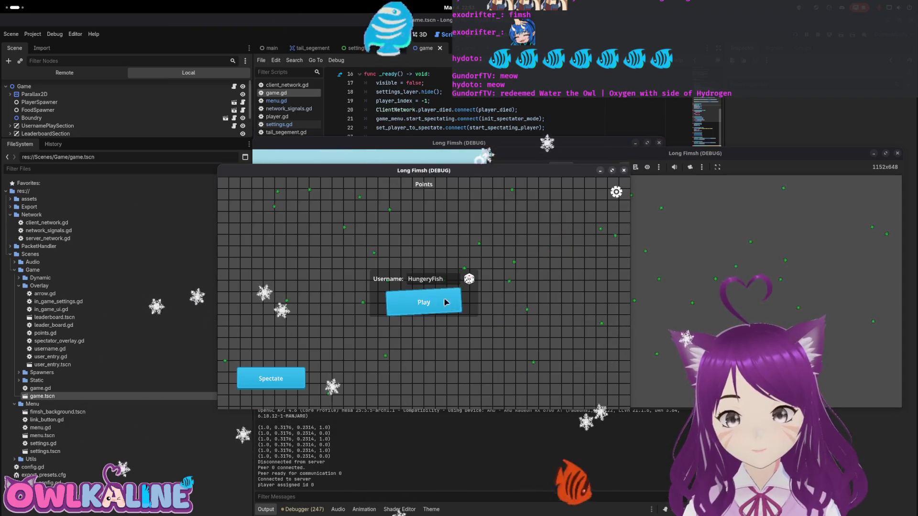
pyautogui.click(438, 303)
pyautogui.press('Escape')
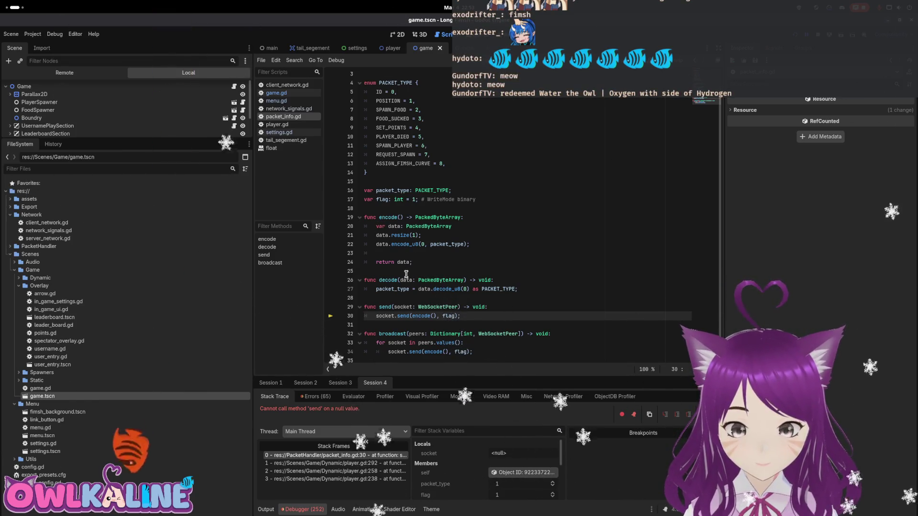
# Jump from the debugger's null 'send' error to line 30 of packet_info.gd
pyautogui.click(328, 399)
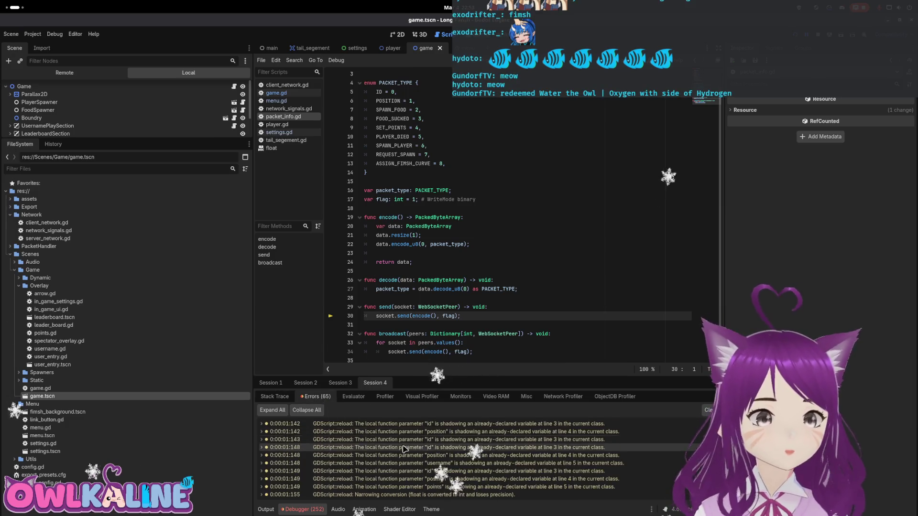
pyautogui.scroll(-10, 458, 452)
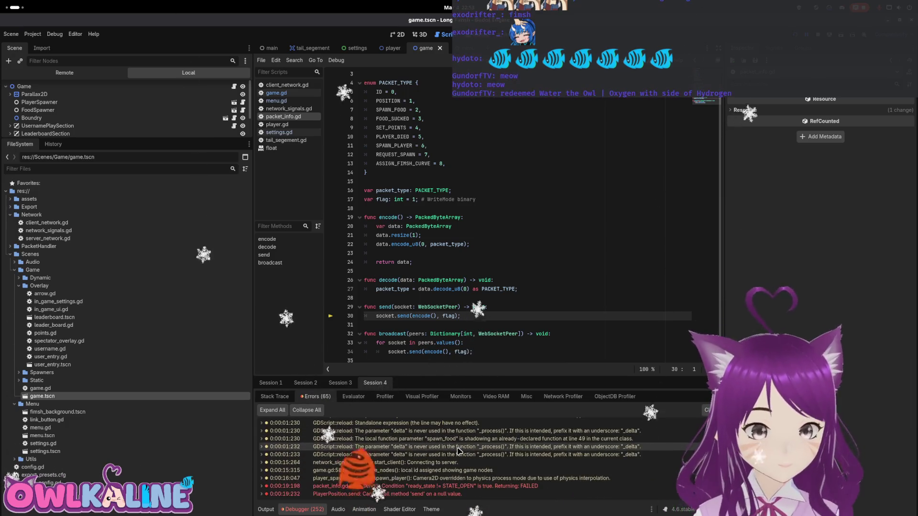
pyautogui.click(452, 495)
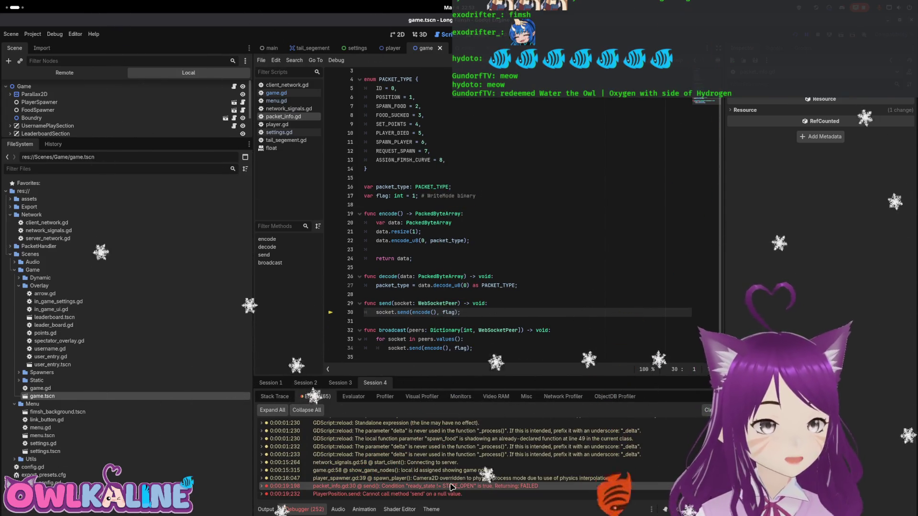
# Wrap socket.send in an 'if socket:' check and relaunch the game
pyautogui.click(493, 304)
pyautogui.press('Return')
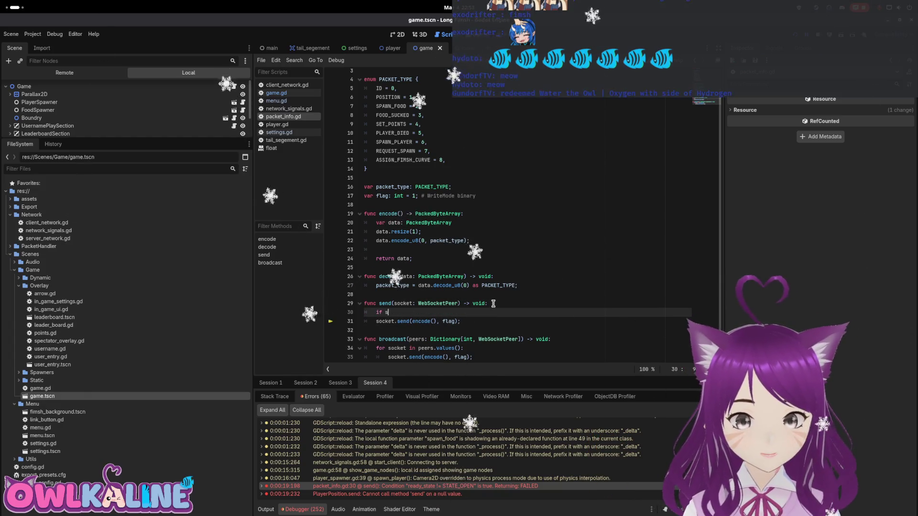
pyautogui.press('Down')
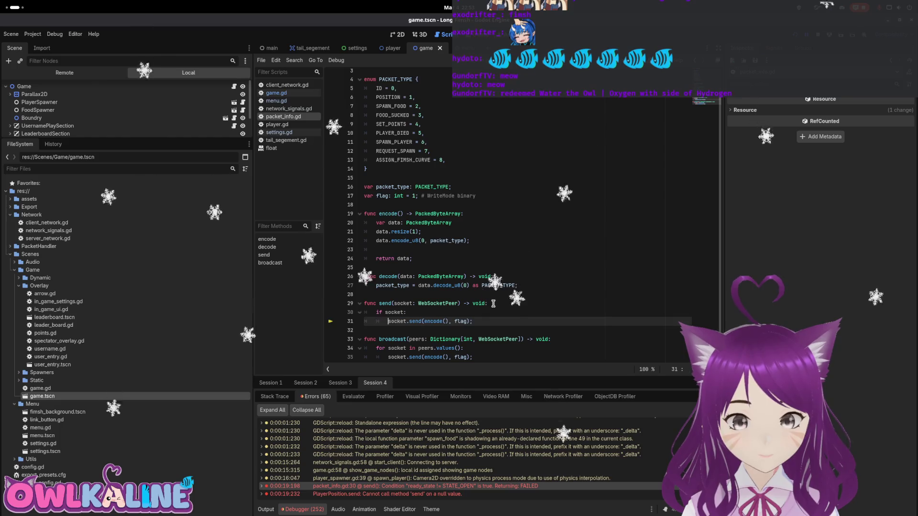
pyautogui.click(514, 301)
pyautogui.press('F5')
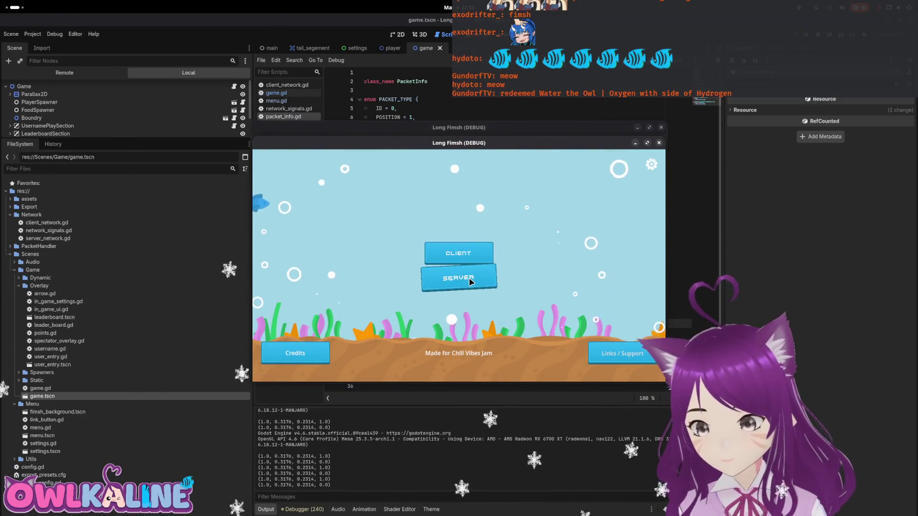
# Host as server, join and play as client, Disconnect from the settings overlay, then stop the game
pyautogui.click(471, 282)
pyautogui.click(458, 253)
pyautogui.click(459, 274)
pyautogui.press('Escape')
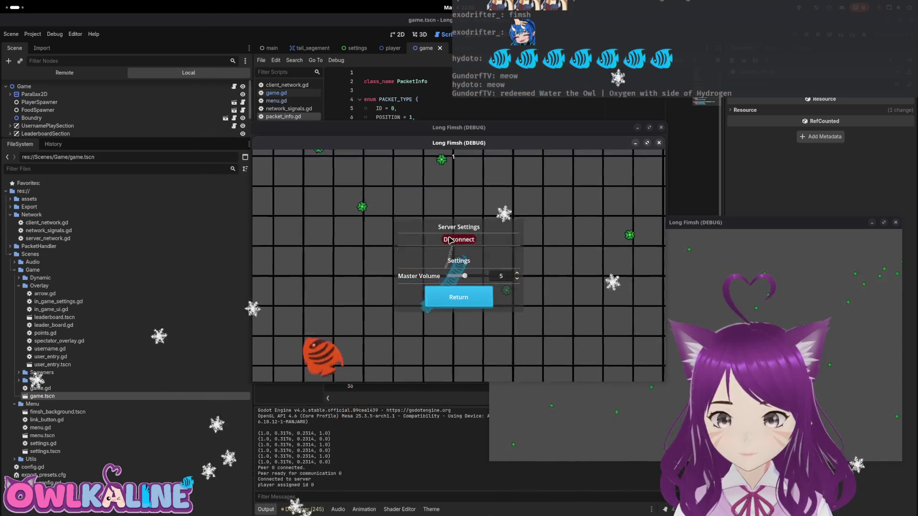
pyautogui.click(450, 240)
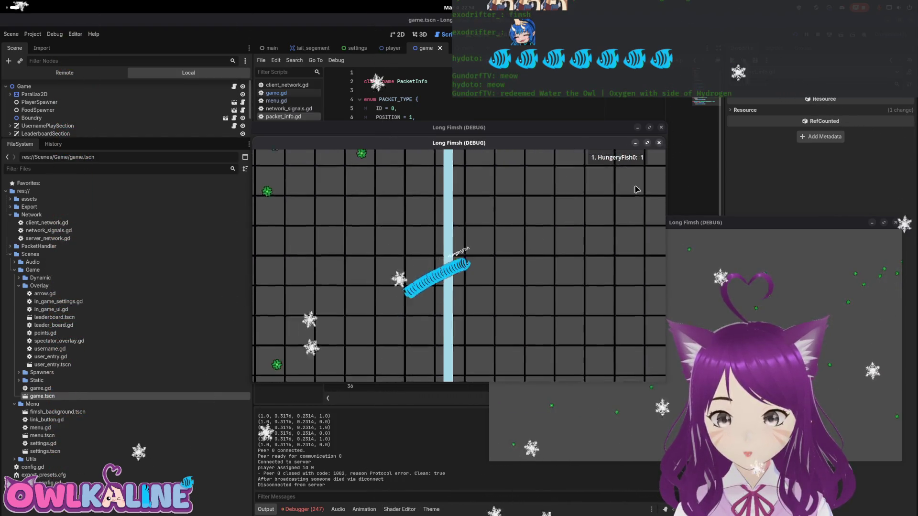
pyautogui.press('F8')
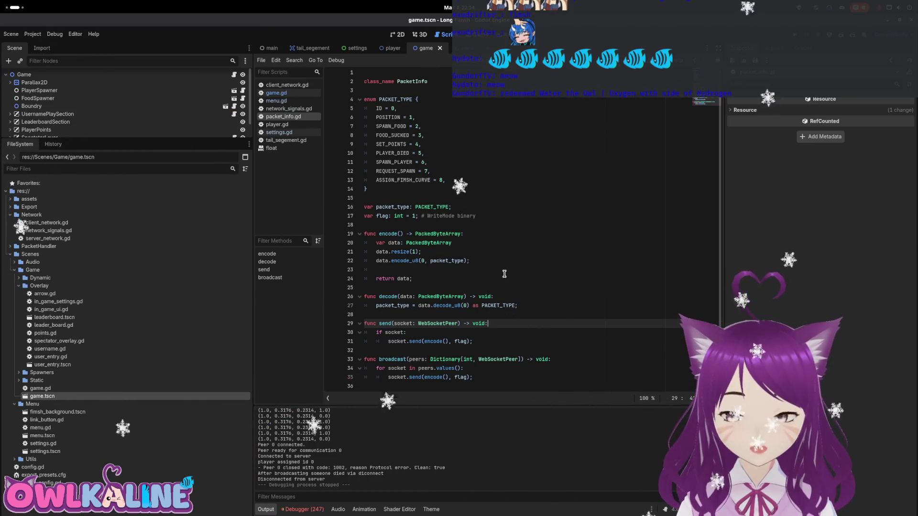
# Open player_spawner.gd and connect NetworkSignals.on_disconnect_from_server to cleanup in _ready
pyautogui.click(243, 91)
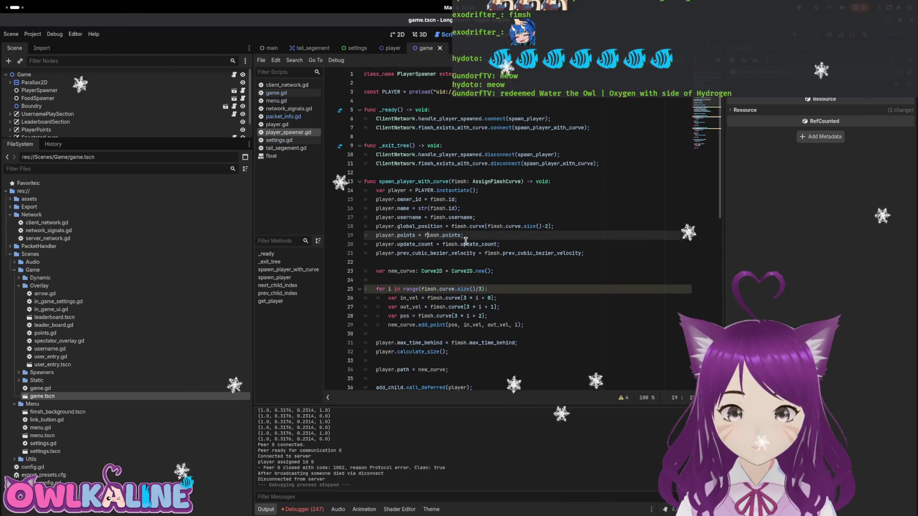
pyautogui.click(606, 127)
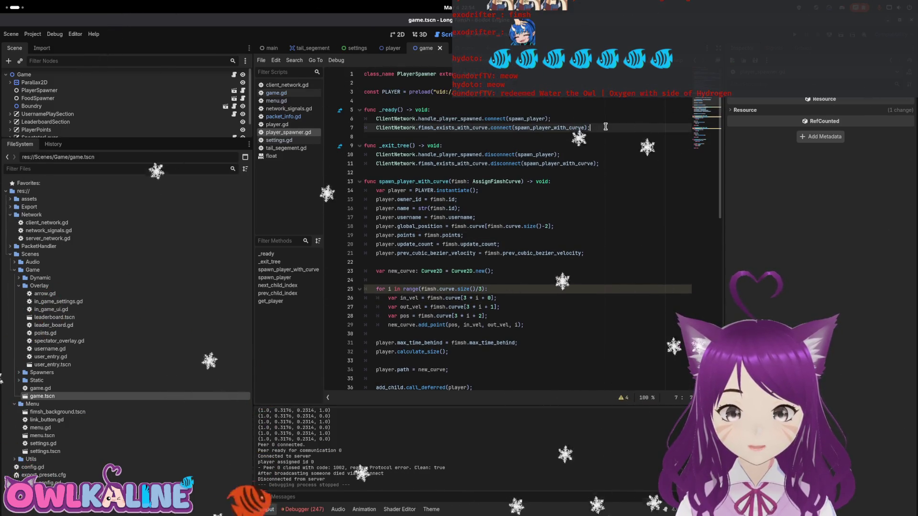
pyautogui.press('Return')
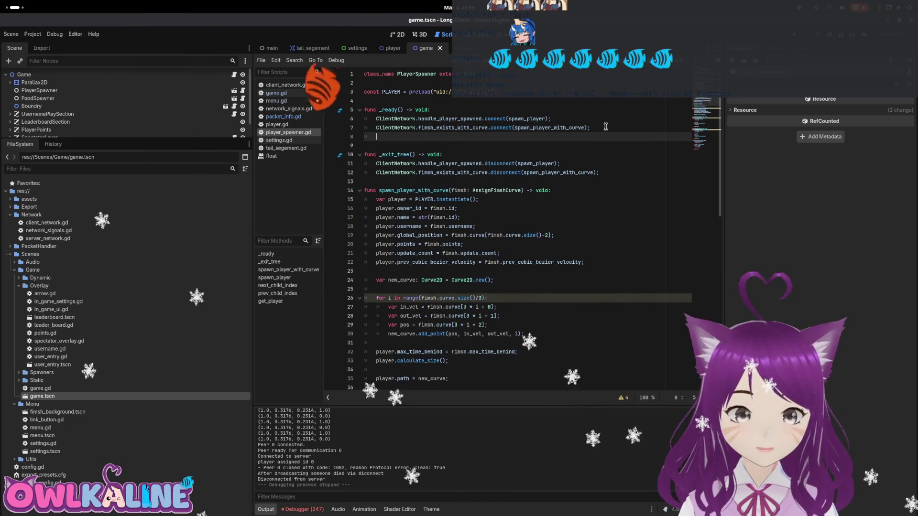
pyautogui.write('NetworkSignals.o')
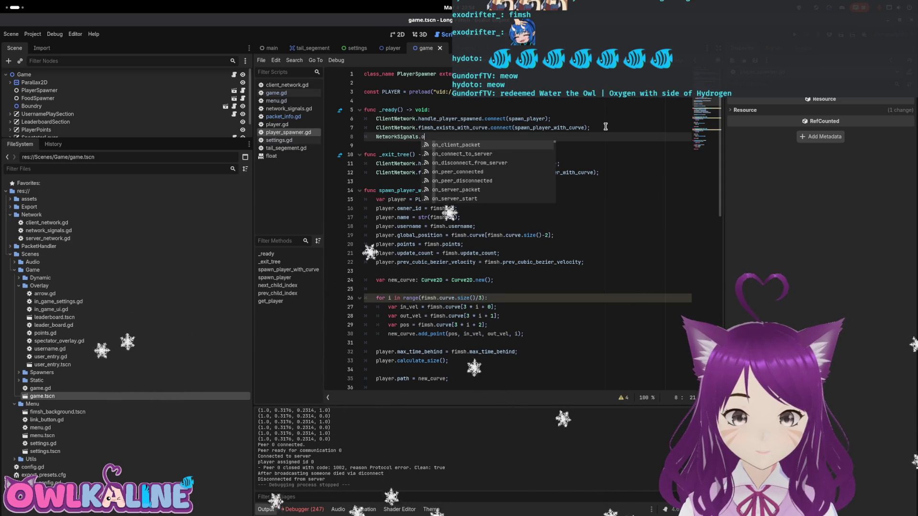
pyautogui.write('n_d')
pyautogui.press('Return')
pyautogui.write('.connect(')
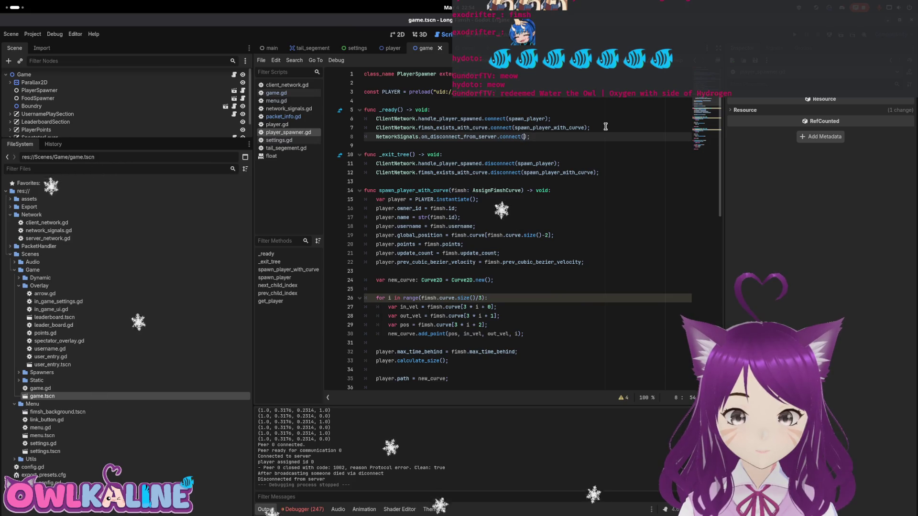
pyautogui.write('up')
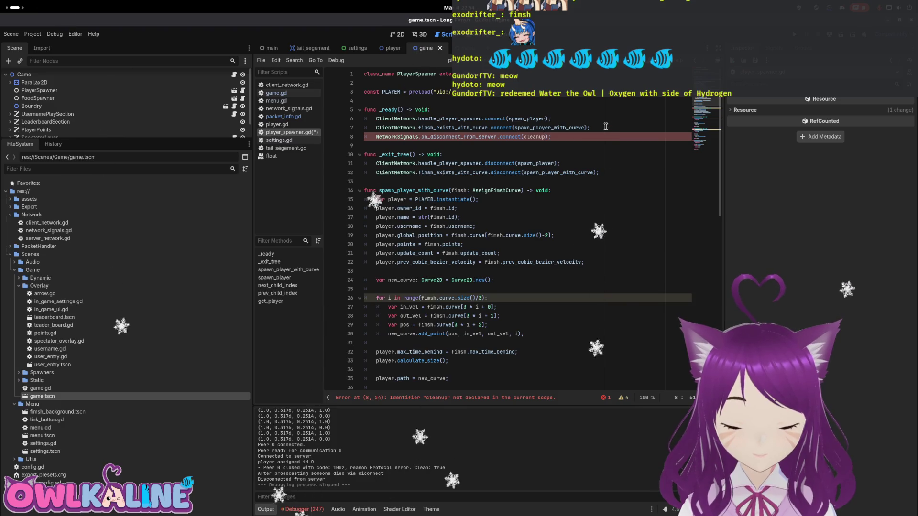
pyautogui.press('BackSpace')
pyautogui.press('BackSpace')
pyautogui.press('BackSpace')
pyautogui.write('leanu')
# Write a cleanup() function and move it below _exit_tree
pyautogui.press('End')
pyautogui.press('Return')
pyautogui.press('Return')
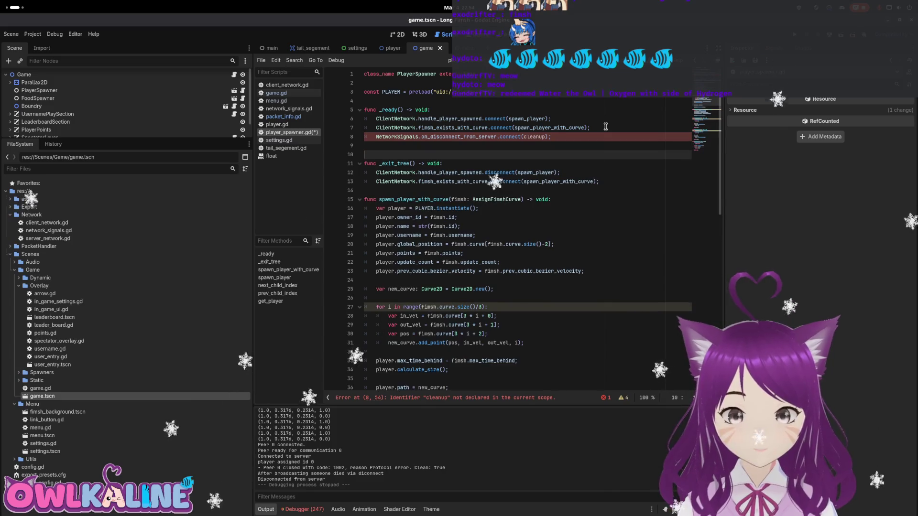
pyautogui.write('func cleanup(')
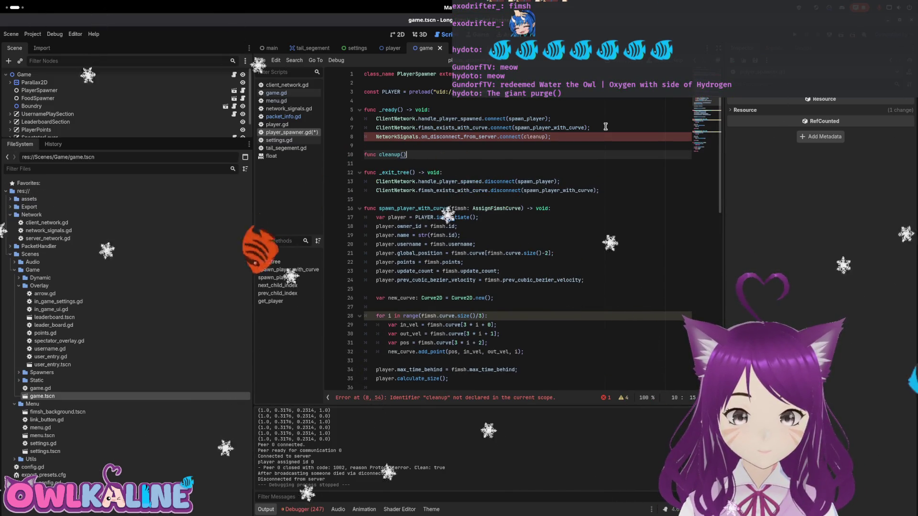
pyautogui.write('):')
pyautogui.press('Return')
pyautogui.write('[')
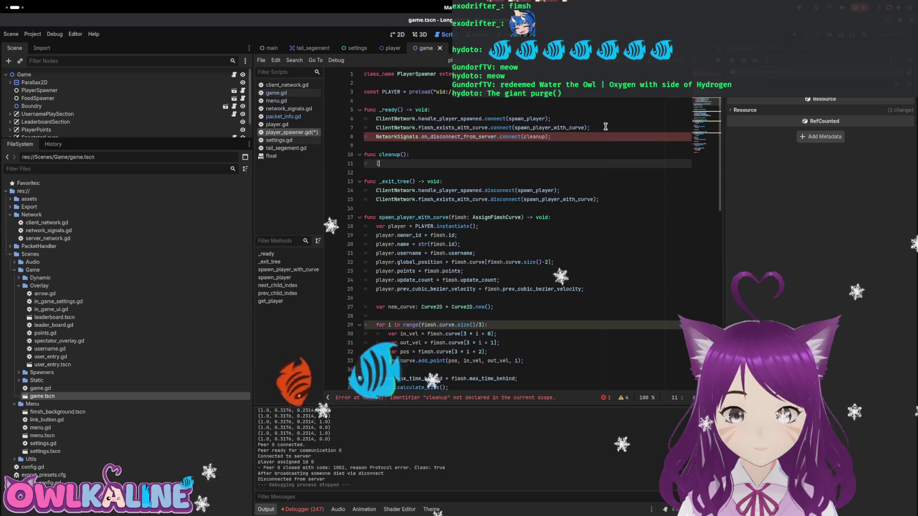
pyautogui.hotkey('ctrl', 'z')
pyautogui.press('Delete')
pyautogui.press('Down')
pyautogui.press('Down')
pyautogui.press('Down')
pyautogui.press('Return')
pyautogui.hotkey('ctrl', 'v')
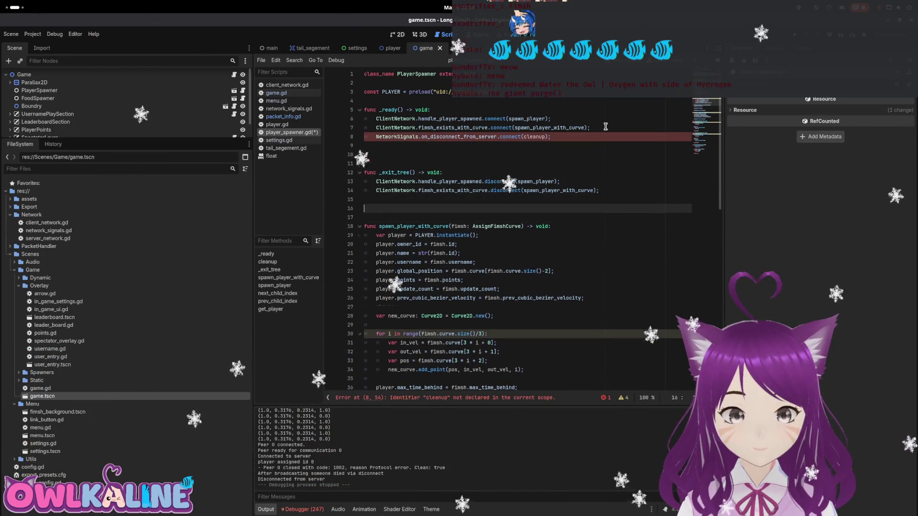
# Delete the trial cleanup function and extra blank lines, save player_spawner.gd, and switch to main.tscn
pyautogui.press('Up')
pyautogui.press('Up')
pyautogui.press('Up')
pyautogui.press('BackSpace')
pyautogui.press('BackSpace')
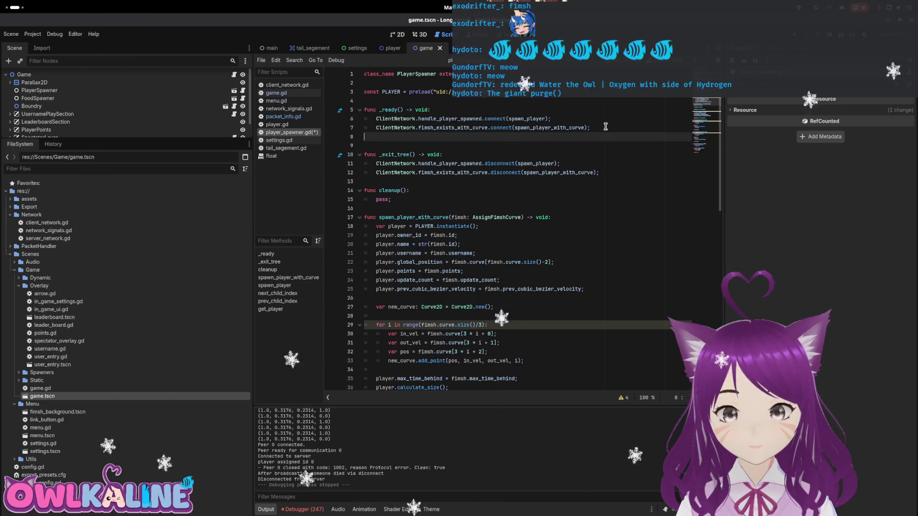
pyautogui.press('BackSpace')
pyautogui.press('Down')
pyautogui.press('Down')
pyautogui.press('Down')
pyautogui.hotkey('shift', 'Up')
pyautogui.hotkey('shift', 'Up')
pyautogui.hotkey('shift', 'Up')
pyautogui.hotkey('shift', 'End')
pyautogui.press('BackSpace')
pyautogui.hotkey('ctrl', 's')
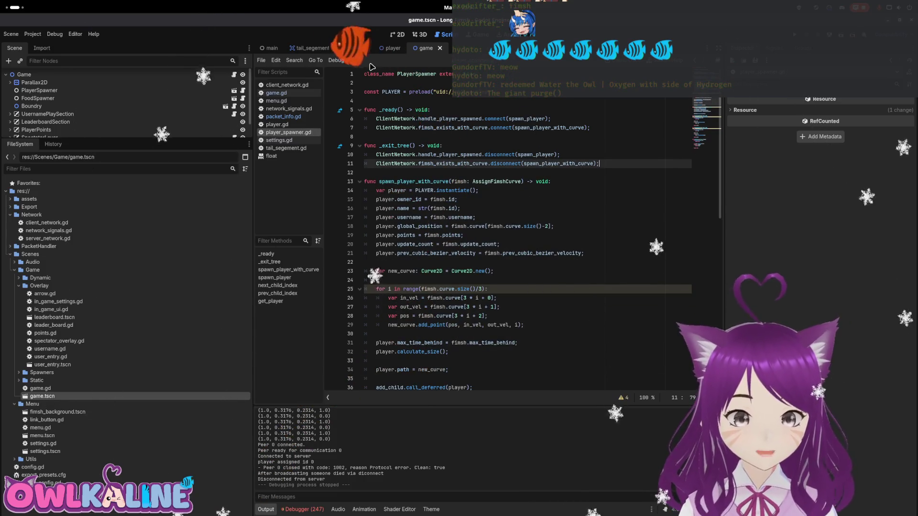
pyautogui.click(270, 48)
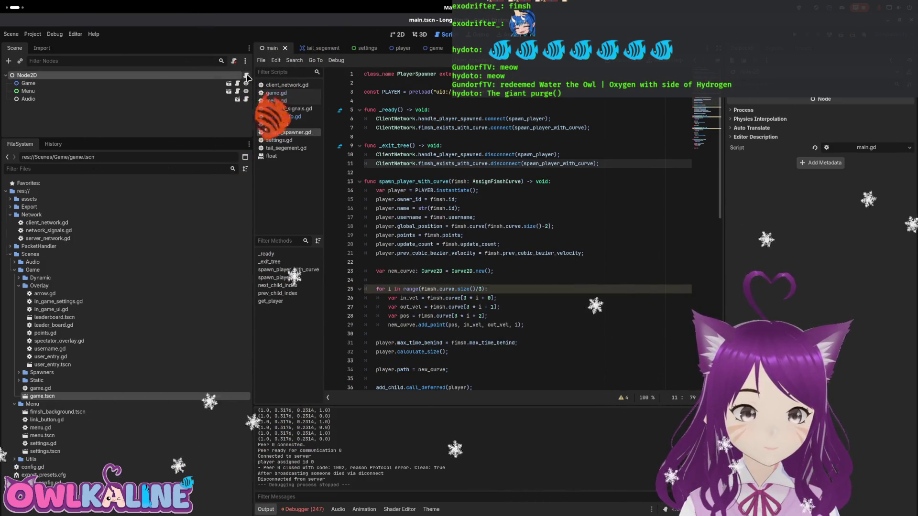
# In main.gd, drop game.tscn below the window variable to create a preloaded GAME constant, and save
pyautogui.click(246, 76)
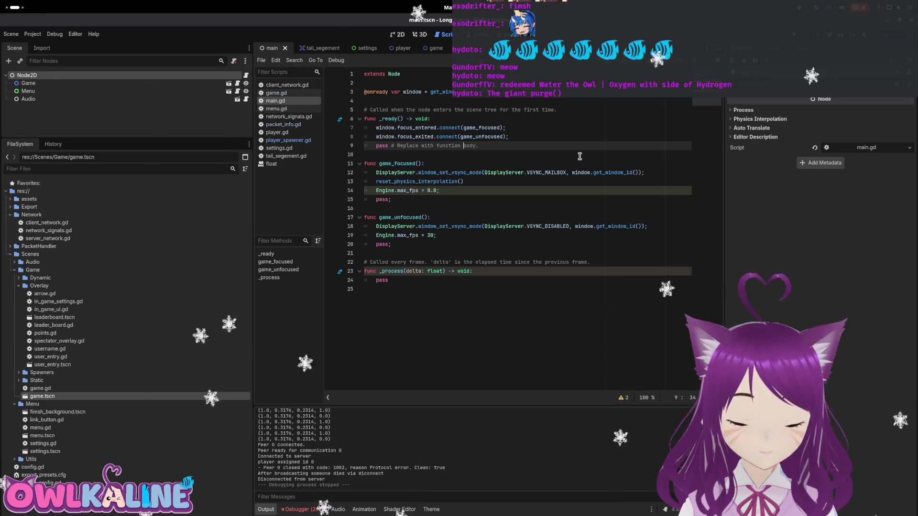
pyautogui.click(378, 94)
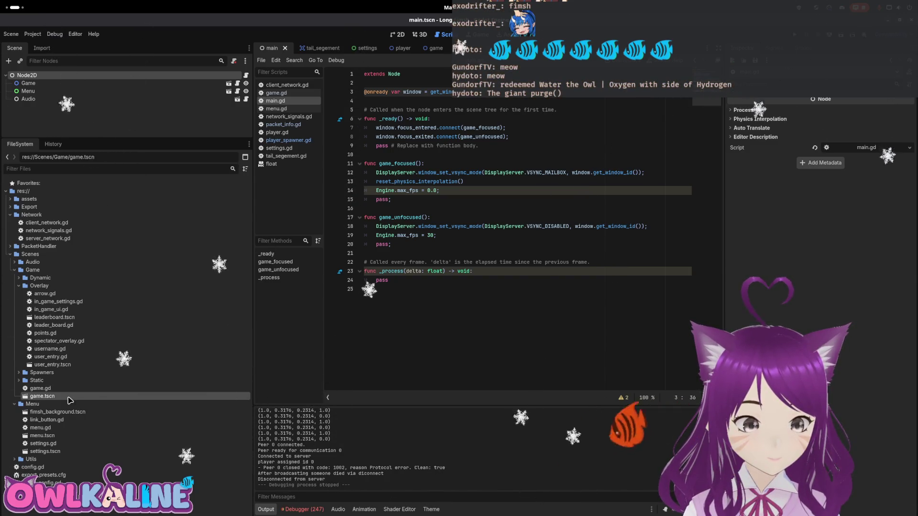
pyautogui.moveTo(70, 400)
pyautogui.mouseDown()
pyautogui.moveTo(392, 230)
pyautogui.moveTo(417, 102)
pyautogui.mouseUp()
pyautogui.hotkey('ctrl', 'shift', 'Return')
pyautogui.hotkey('ctrl', 's')
pyautogui.hotkey('ctrl', 'shift', 'Return')
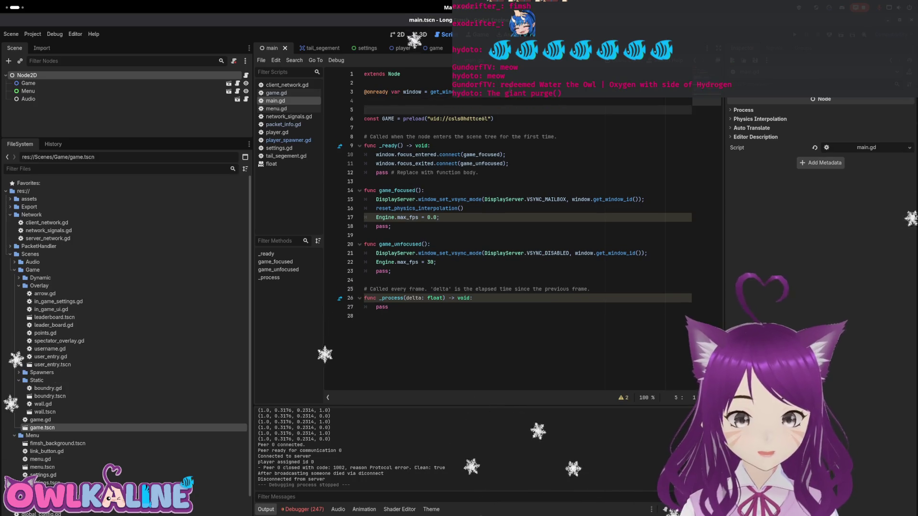